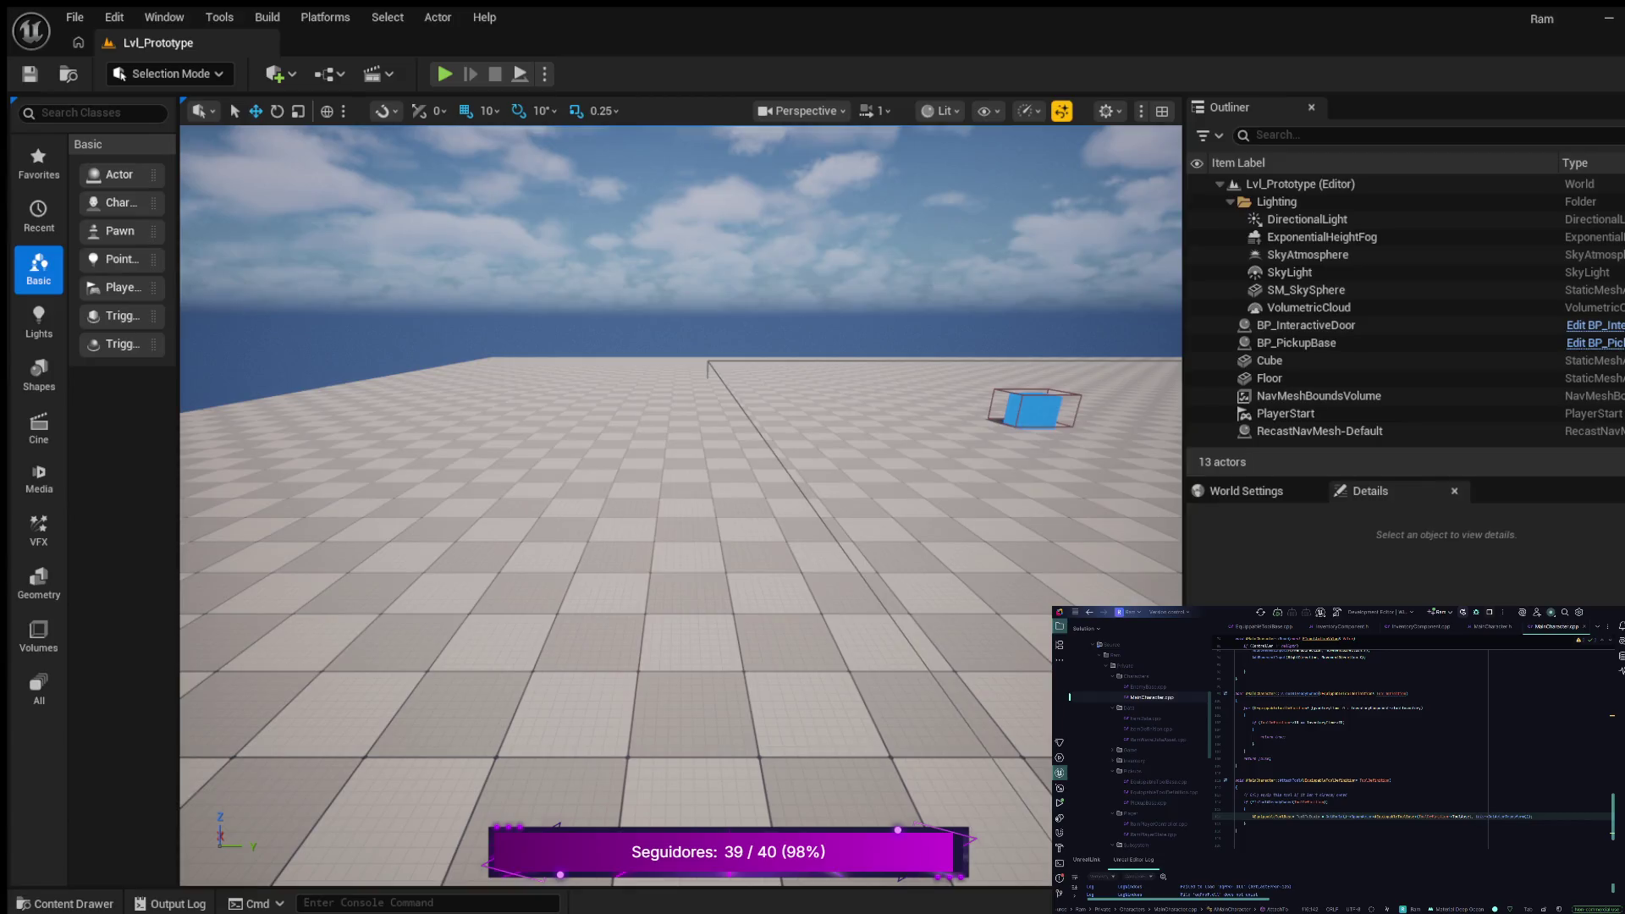
Step: Remove the stray breakpoint from the MainCharacter function's gutter
{"action": "double_click", "coordinate": [1252, 801]}
{"action": "left_click", "coordinate": [1219, 809]}
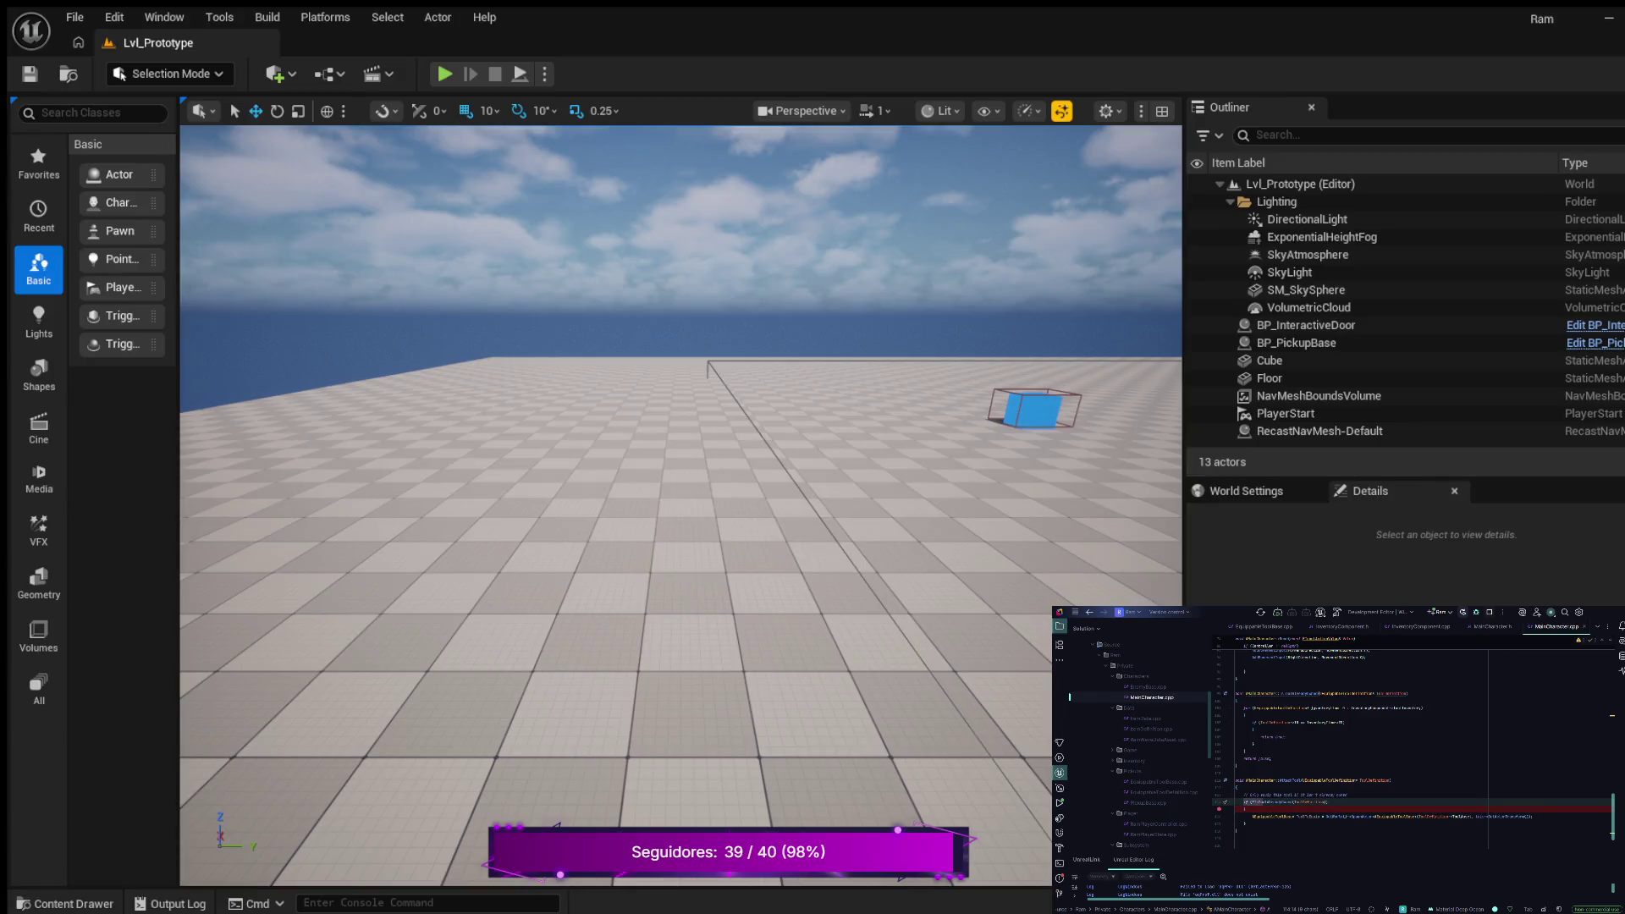
{"action": "left_click", "coordinate": [1218, 809]}
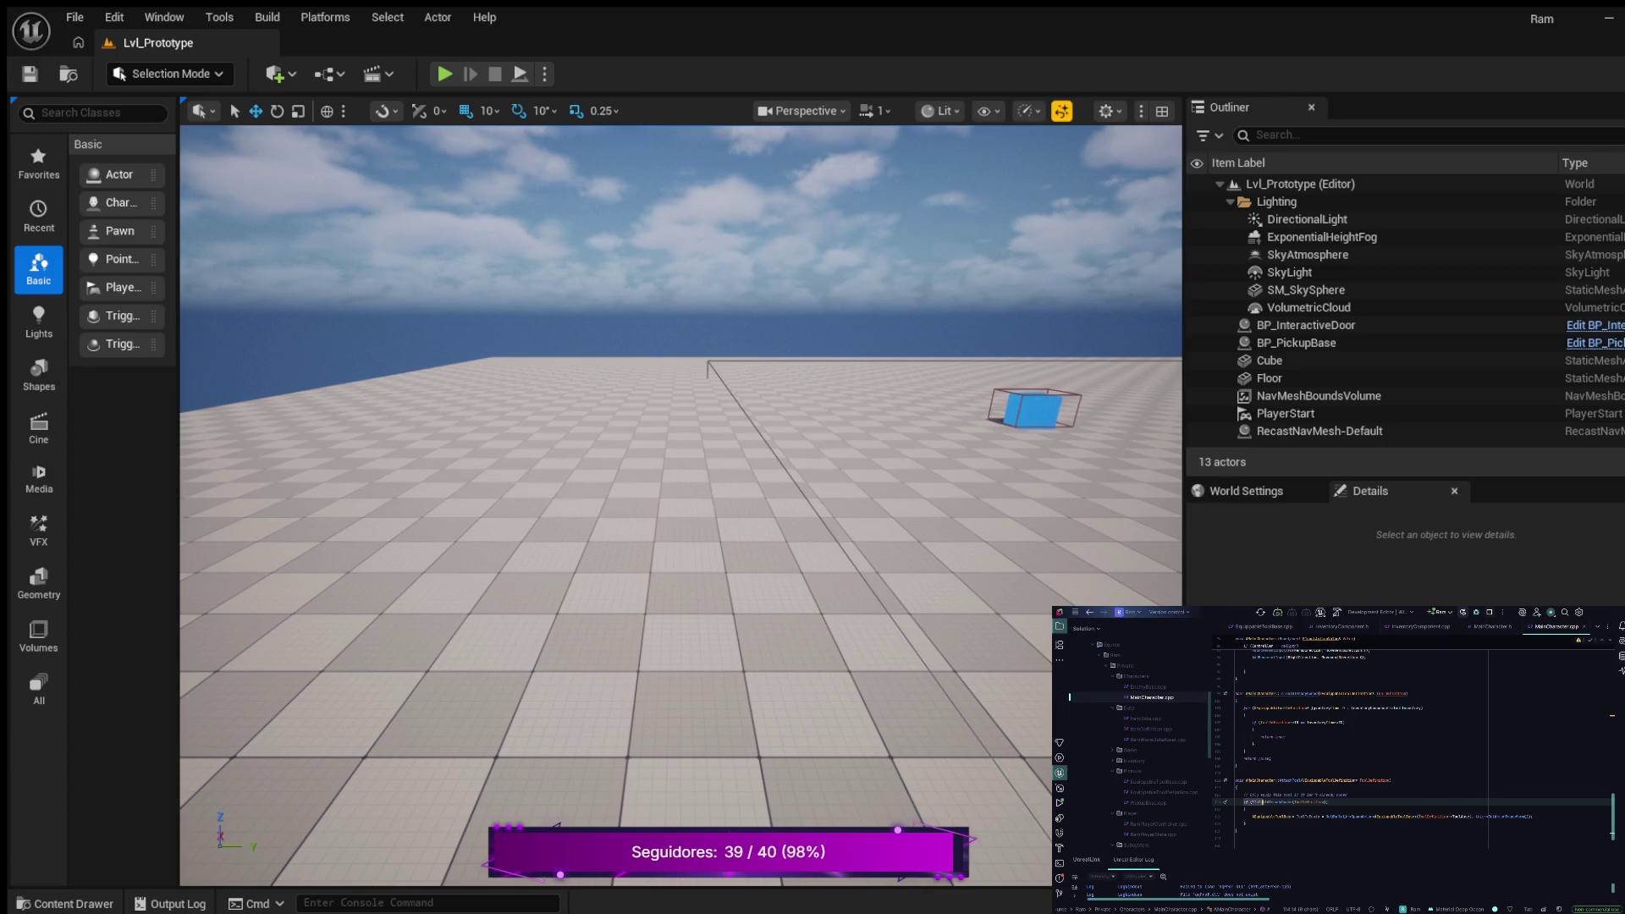
Step: Open a new line after line 116 and start typing SetCurrentTool(ToolDefinition)
{"action": "left_click", "coordinate": [1307, 816]}
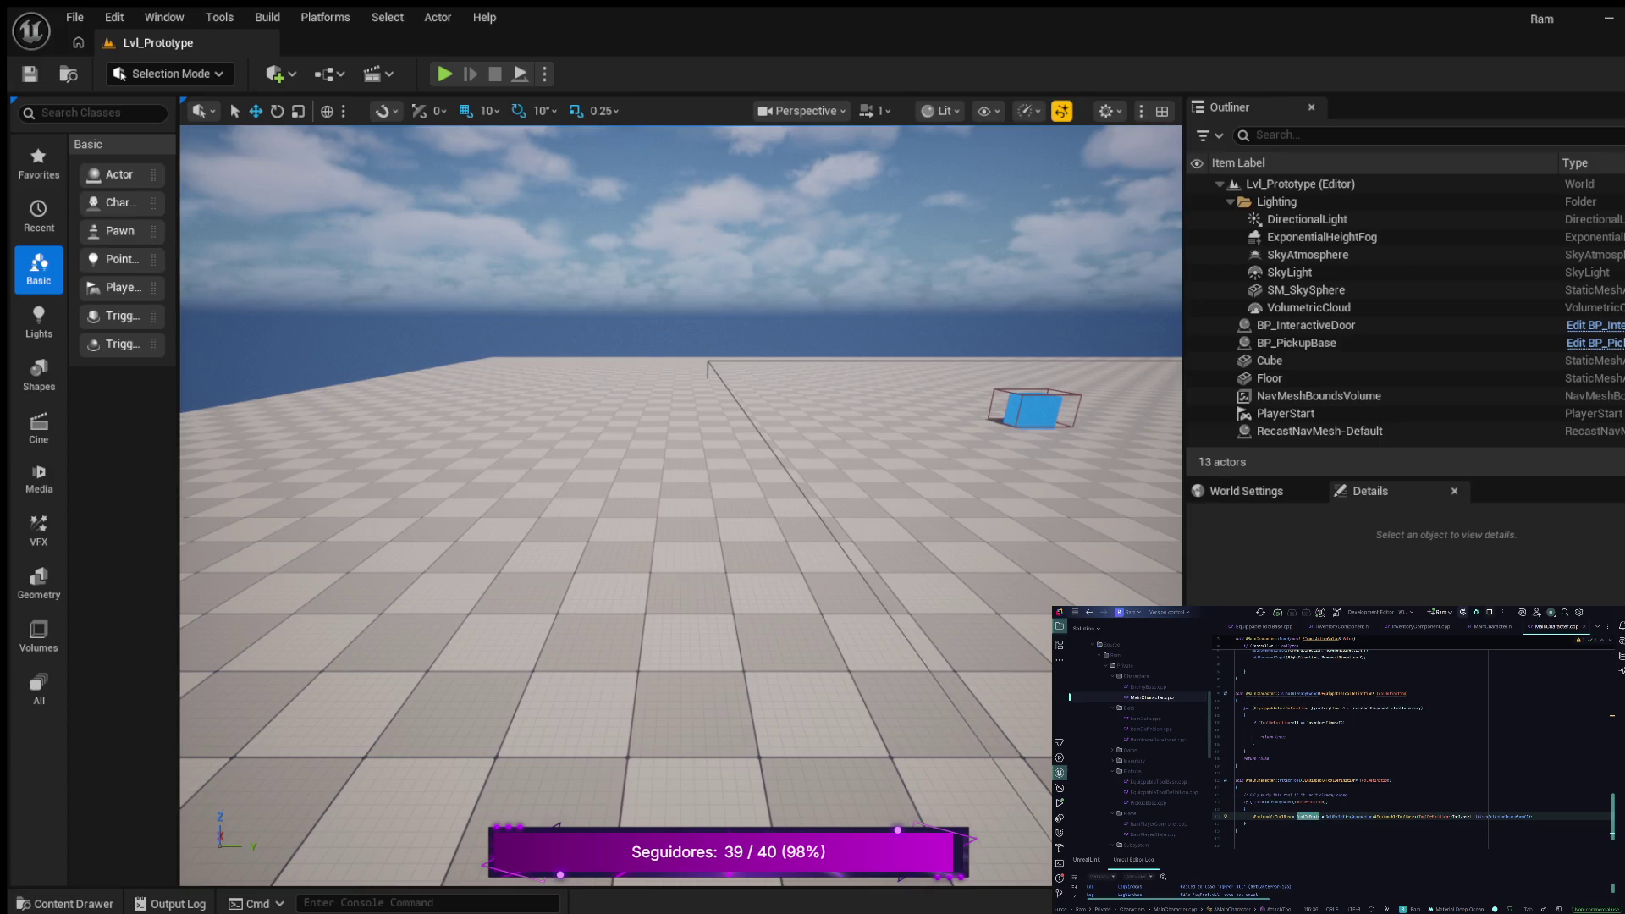
{"action": "key", "text": "End"}
{"action": "key", "text": "Return"}
{"action": "key", "text": "Return"}
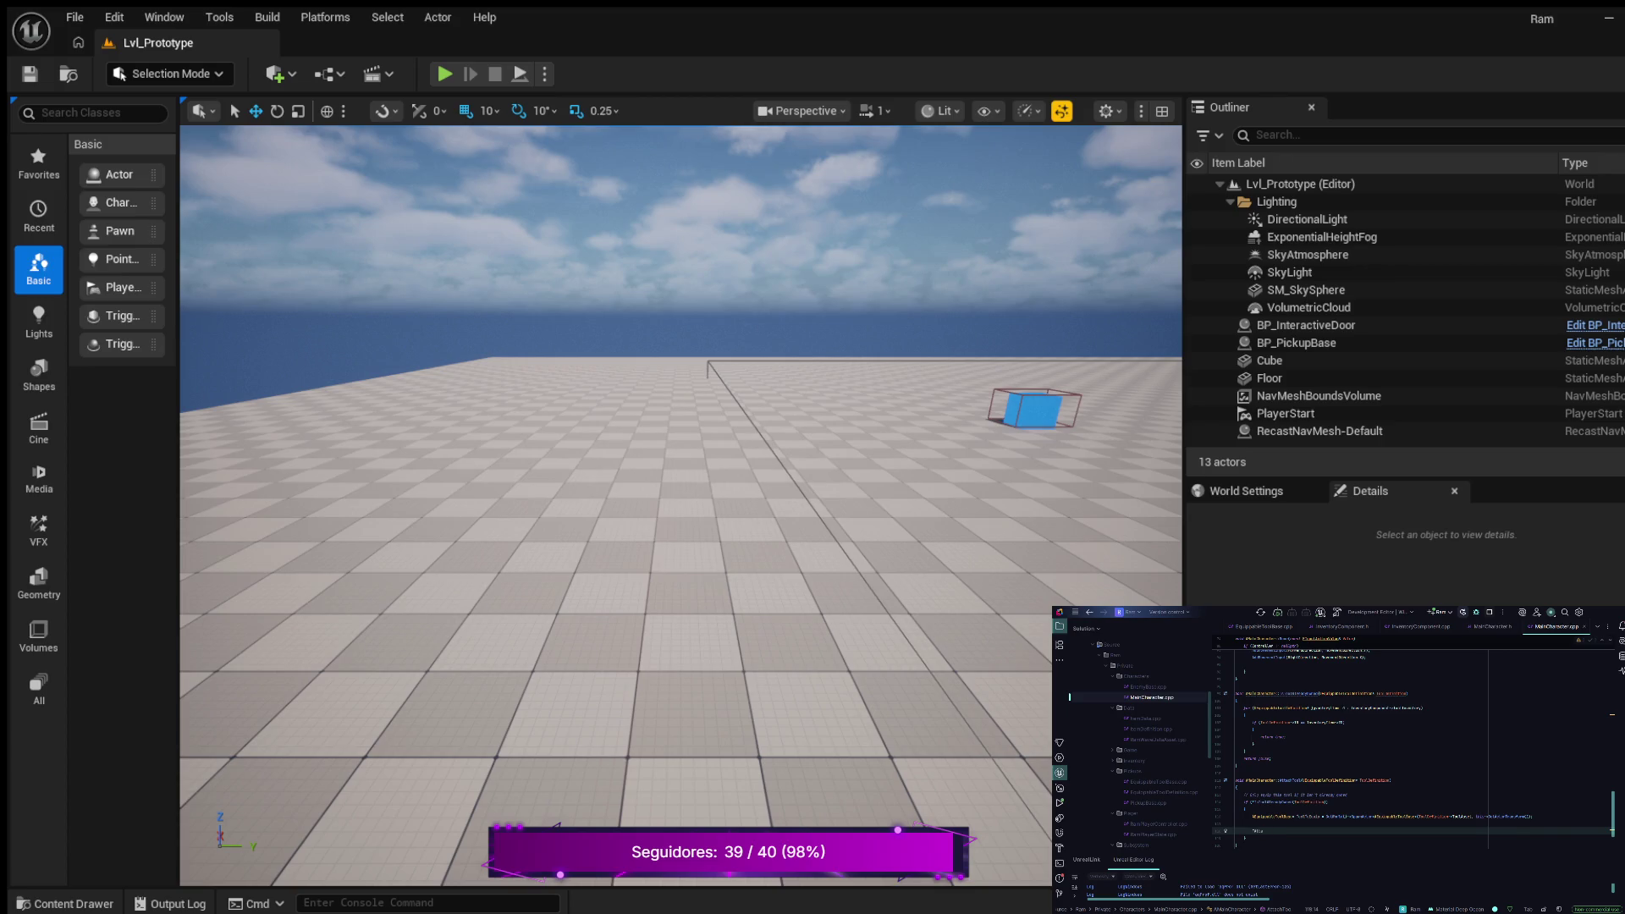
{"action": "type", "text": "SetCurrentTool(ToolDefinition)"}
{"action": "type", "text": "("}
{"action": "type", "text": ")E"}
Step: Complete the attachment statement's arguments, choosing SnapToTarget as the attachment rule
{"action": "double_click", "coordinate": [1323, 830]}
{"action": "key", "text": "Return"}
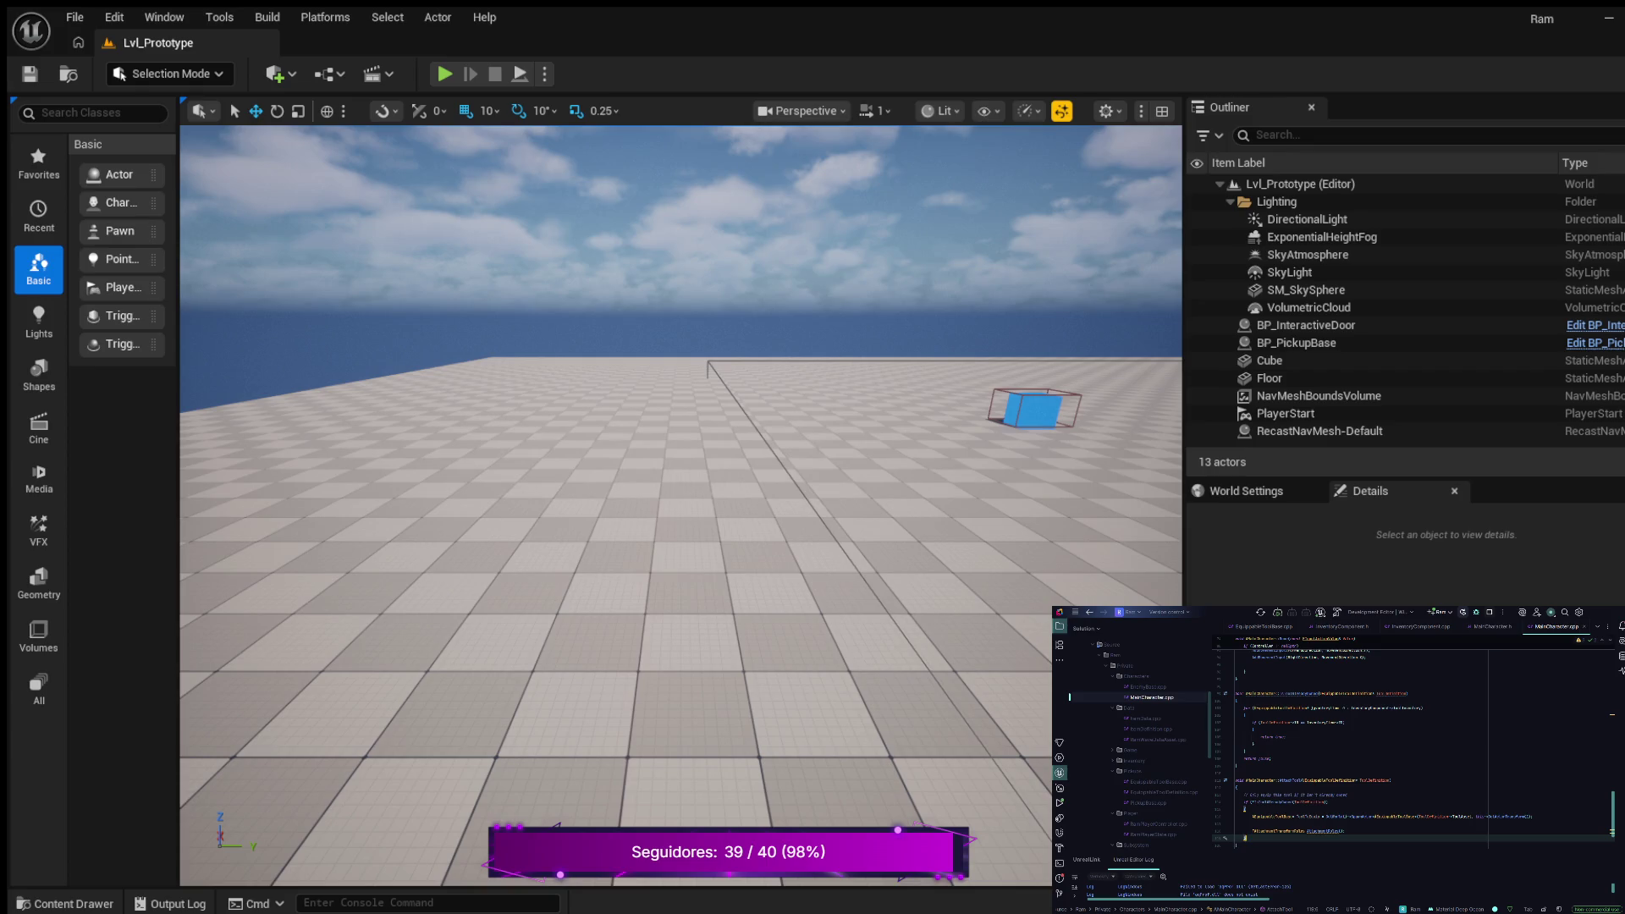
{"action": "key", "text": "BackSpace"}
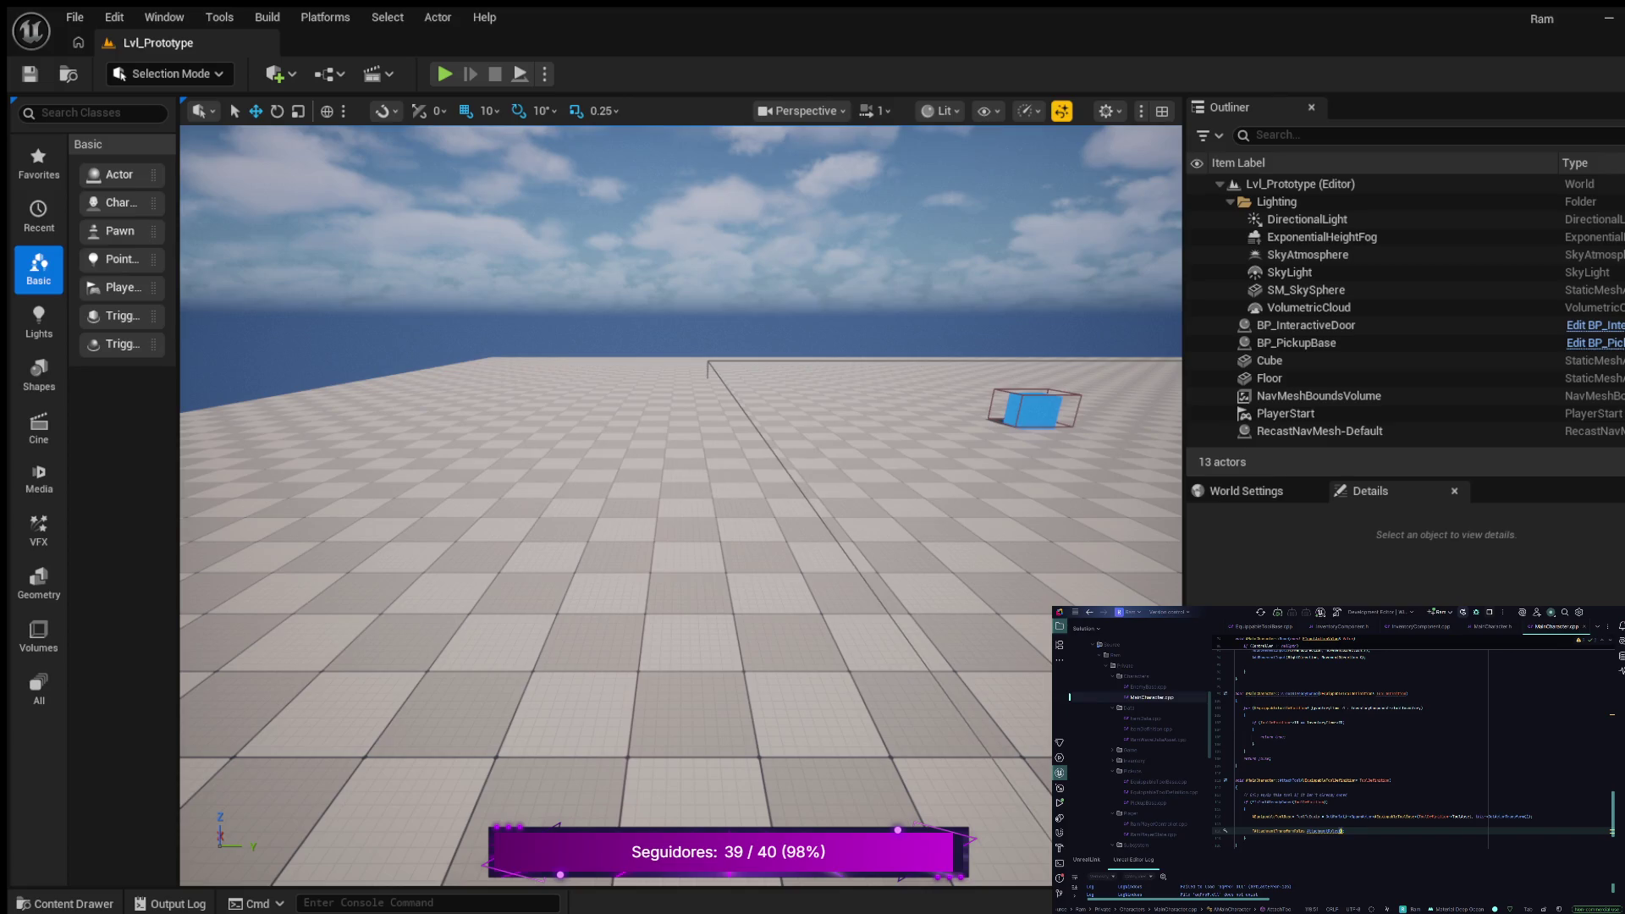
{"action": "type", "text": "s("}
{"action": "key", "text": "Tab"}
{"action": "key", "text": "Tab"}
{"action": "key", "text": "Tab"}
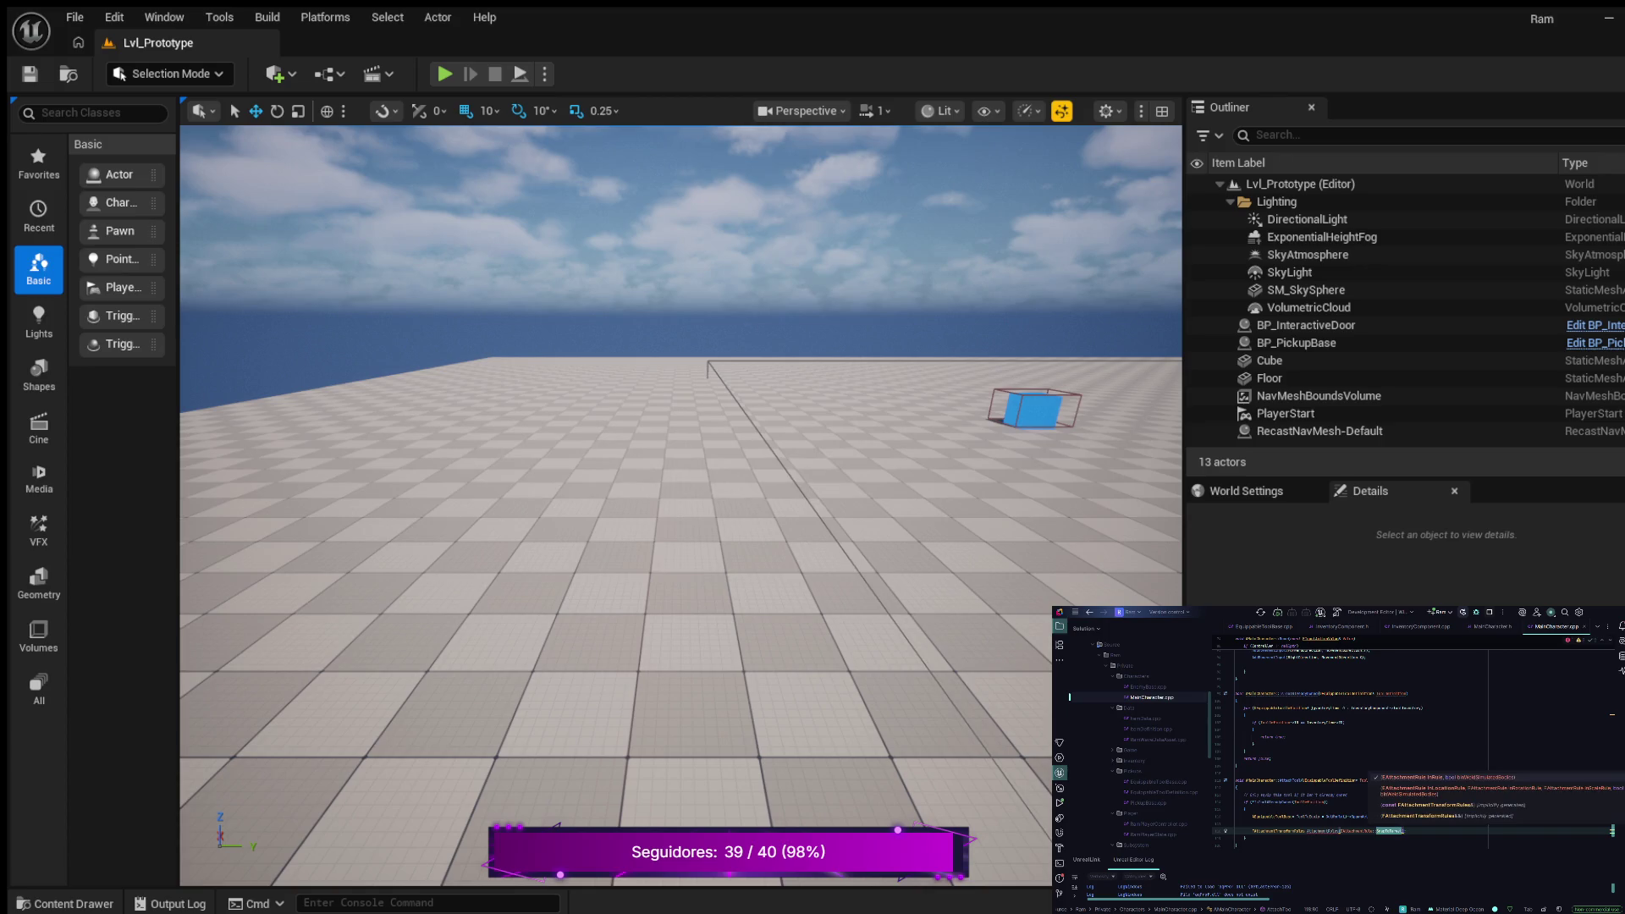
{"action": "key", "text": "Tab"}
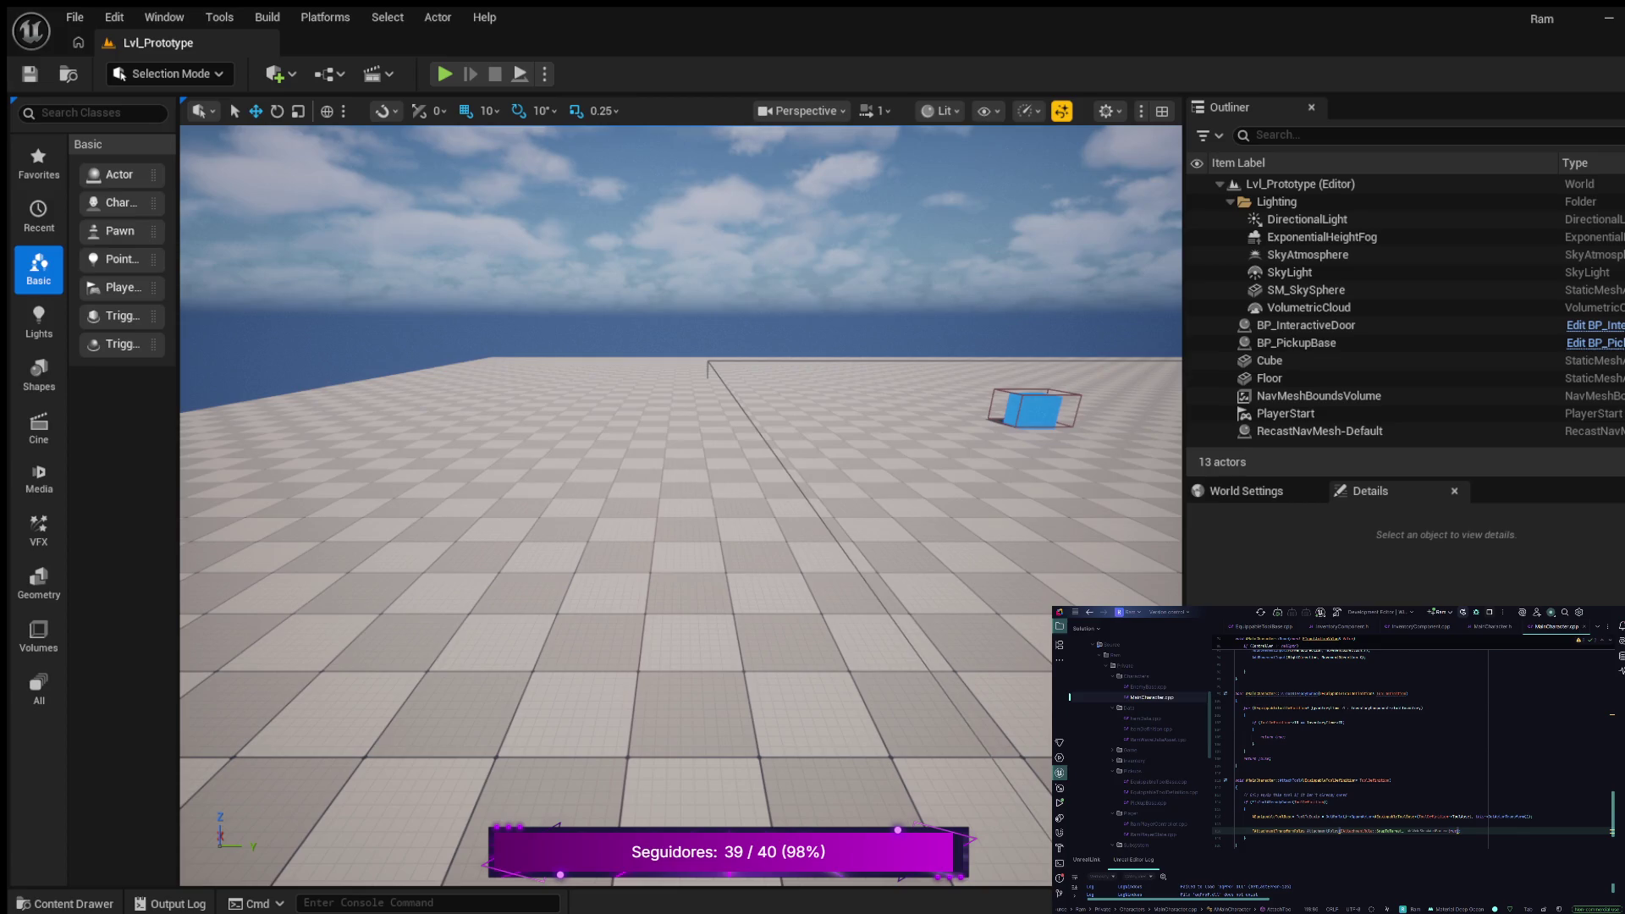
Step: Below the attachment rules line, start an attach call with arguments (this, FAttachmentRule
{"action": "left_click", "coordinate": [1236, 822]}
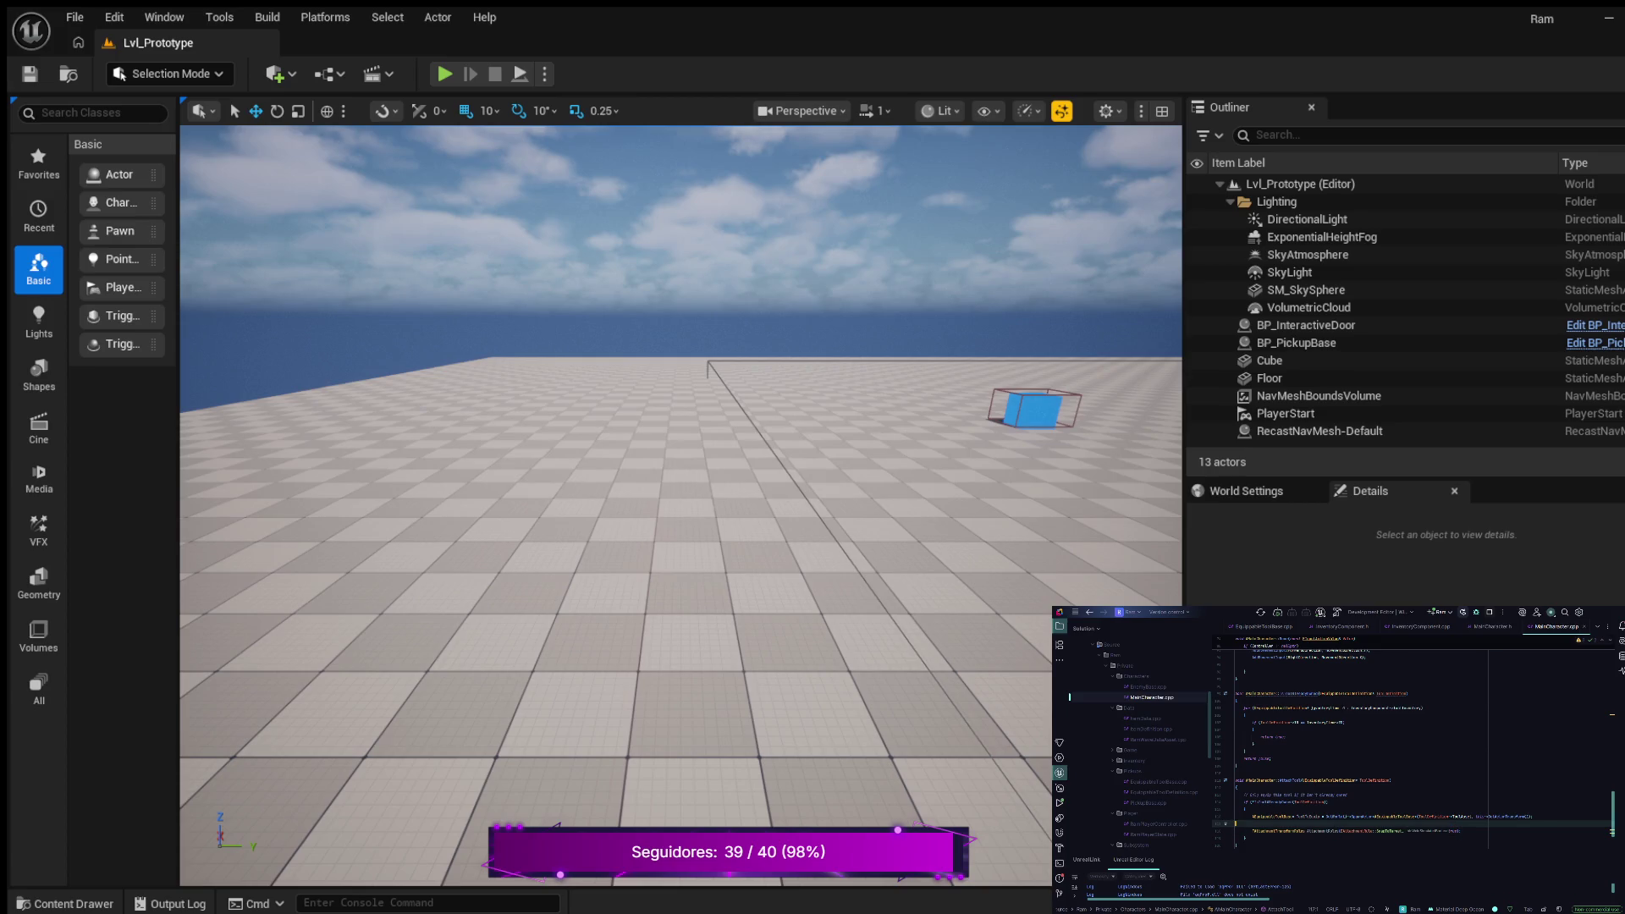
{"action": "left_click", "coordinate": [1235, 830]}
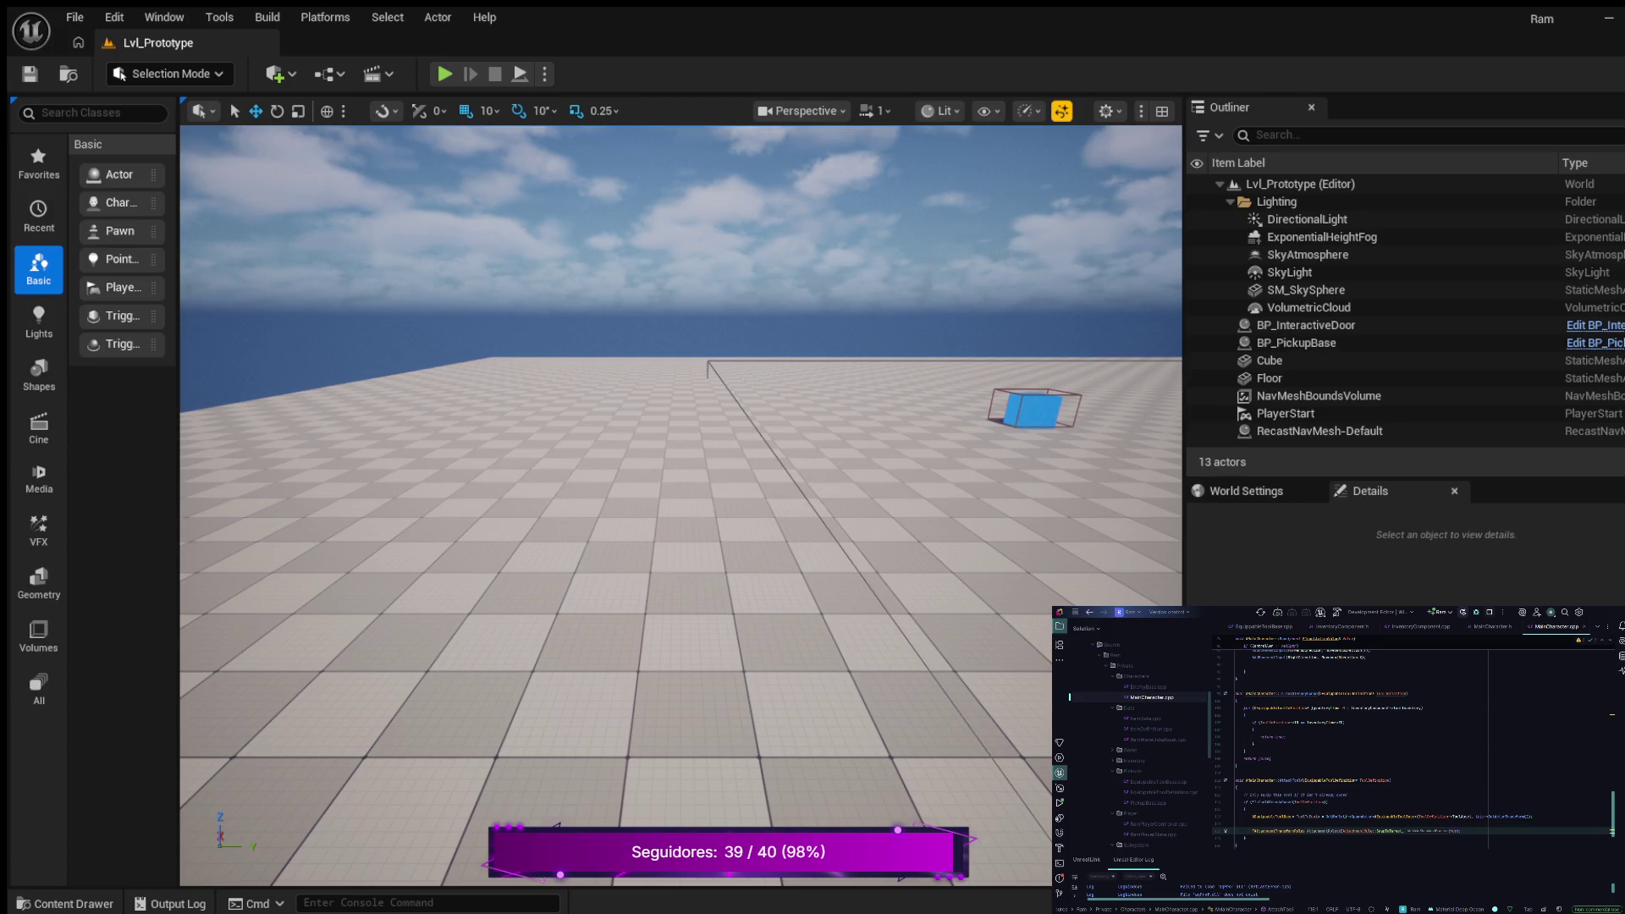
{"action": "key", "text": "Return"}
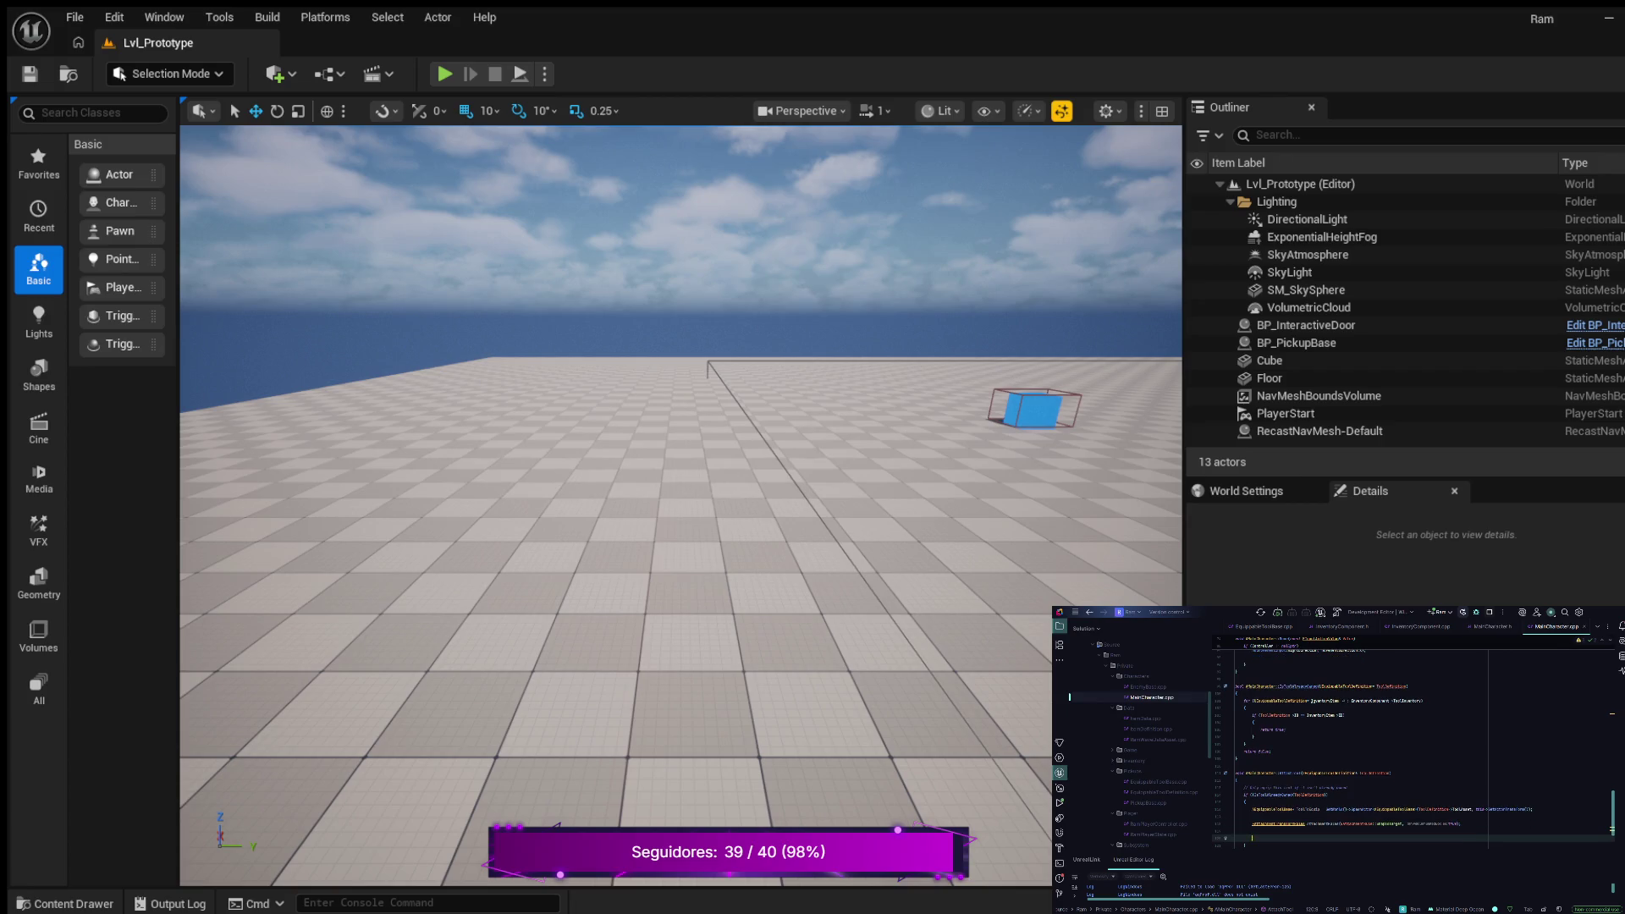
{"action": "type", "text": "Attach"}
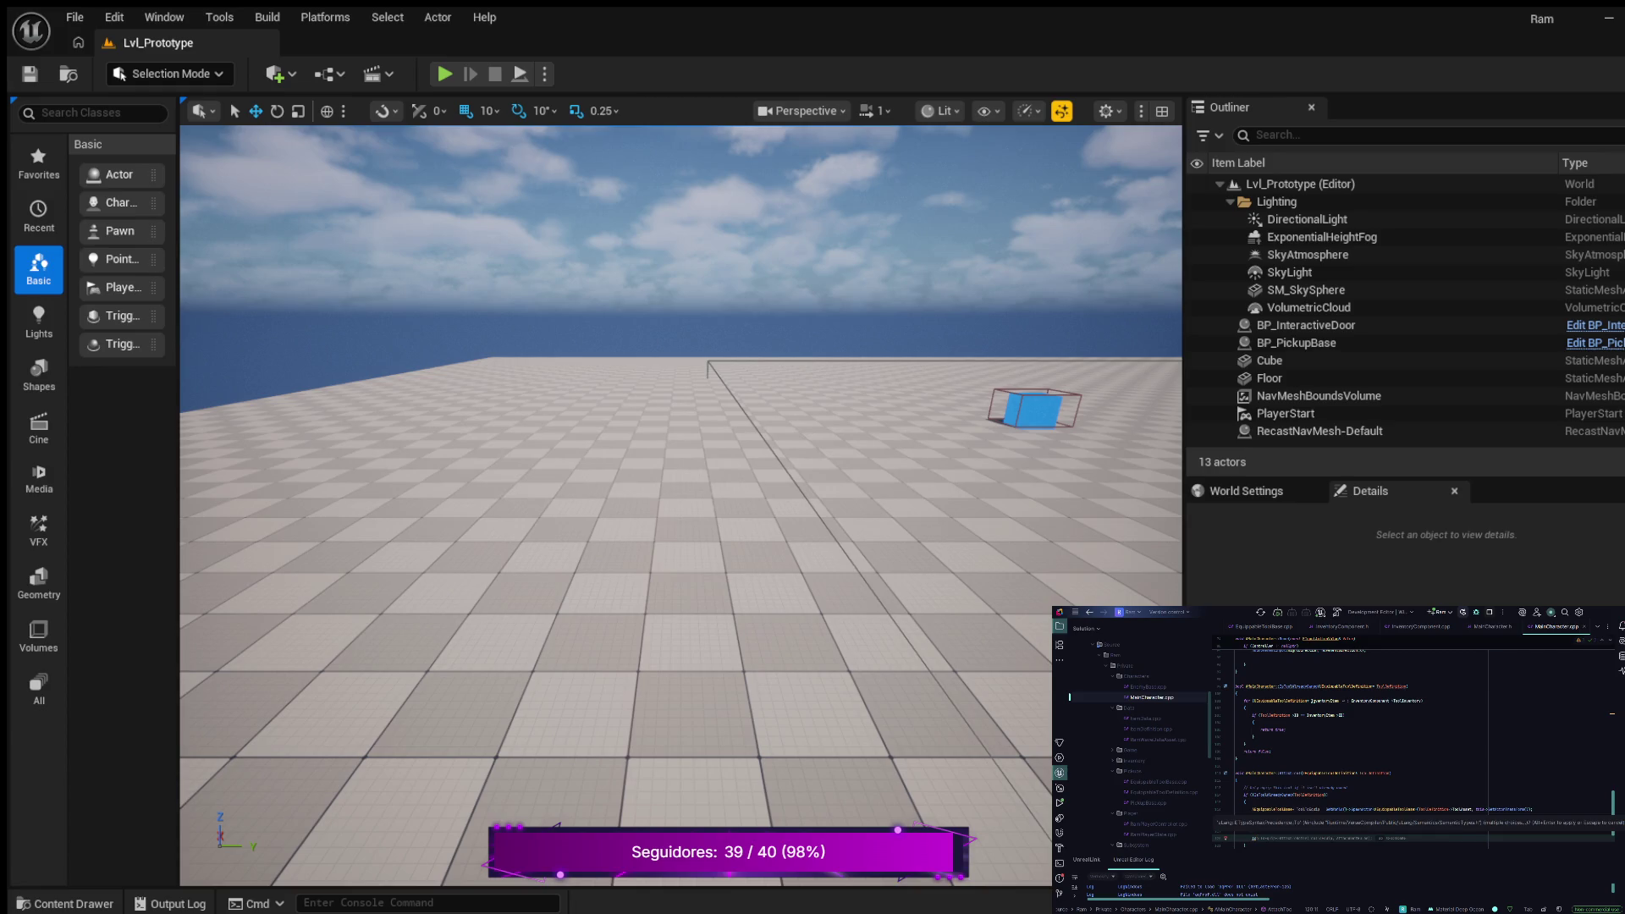
{"action": "type", "text": "m"}
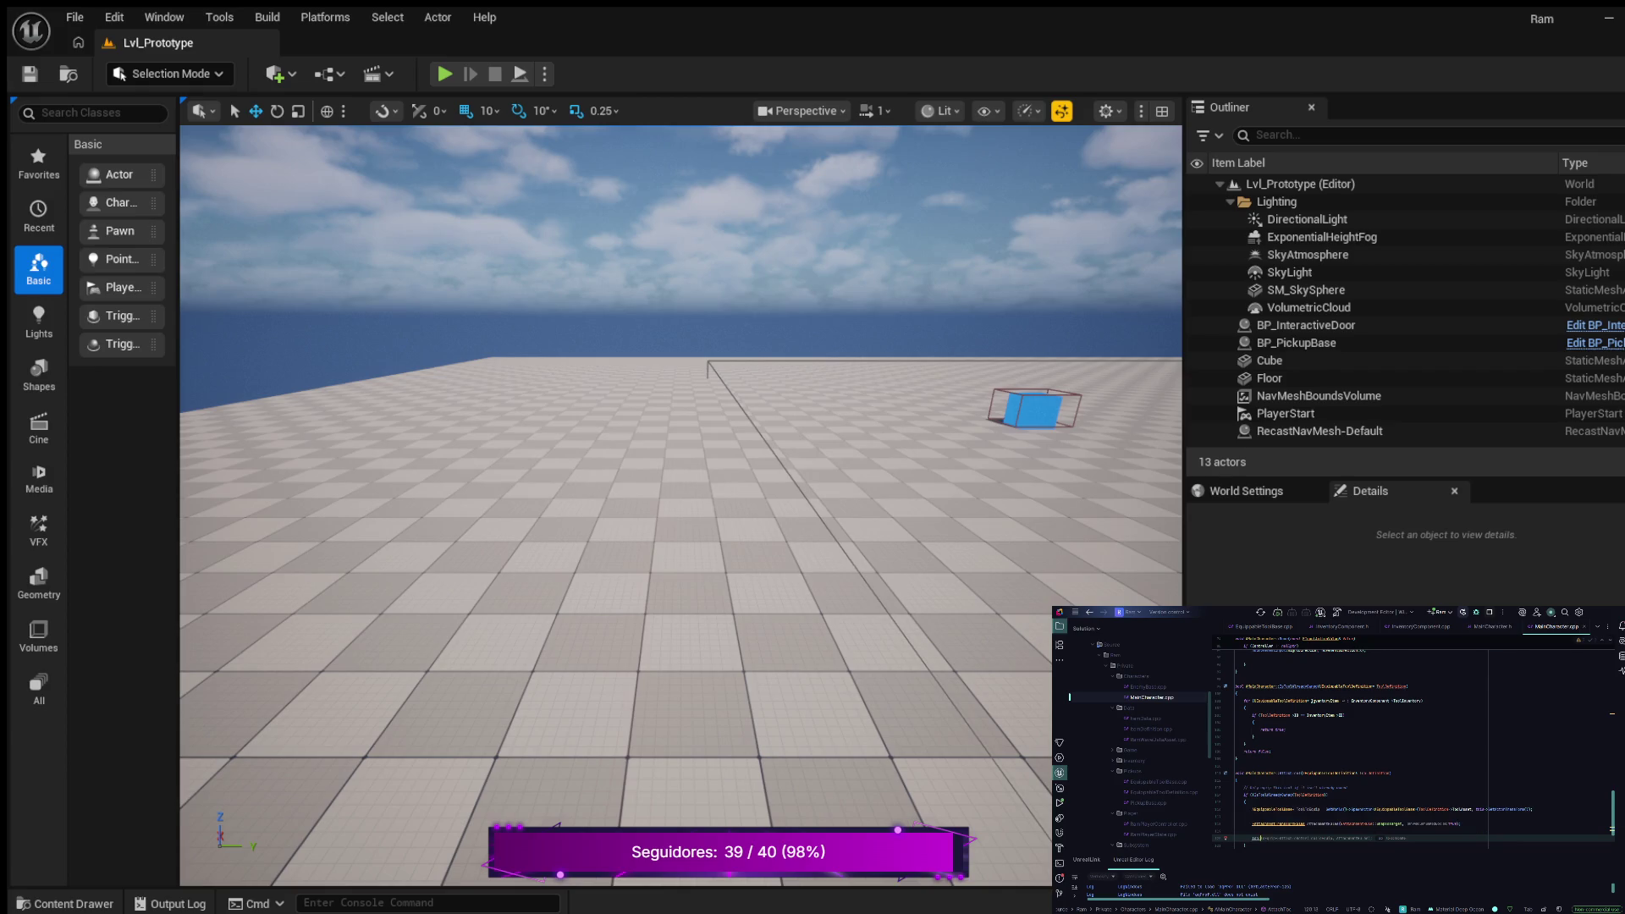
{"action": "type", "text": "e"}
{"action": "key", "text": "ctrl+shift+Left"}
{"action": "type", "text": "b"}
{"action": "key", "text": "Tab"}
{"action": "type", "text": "(this,"}
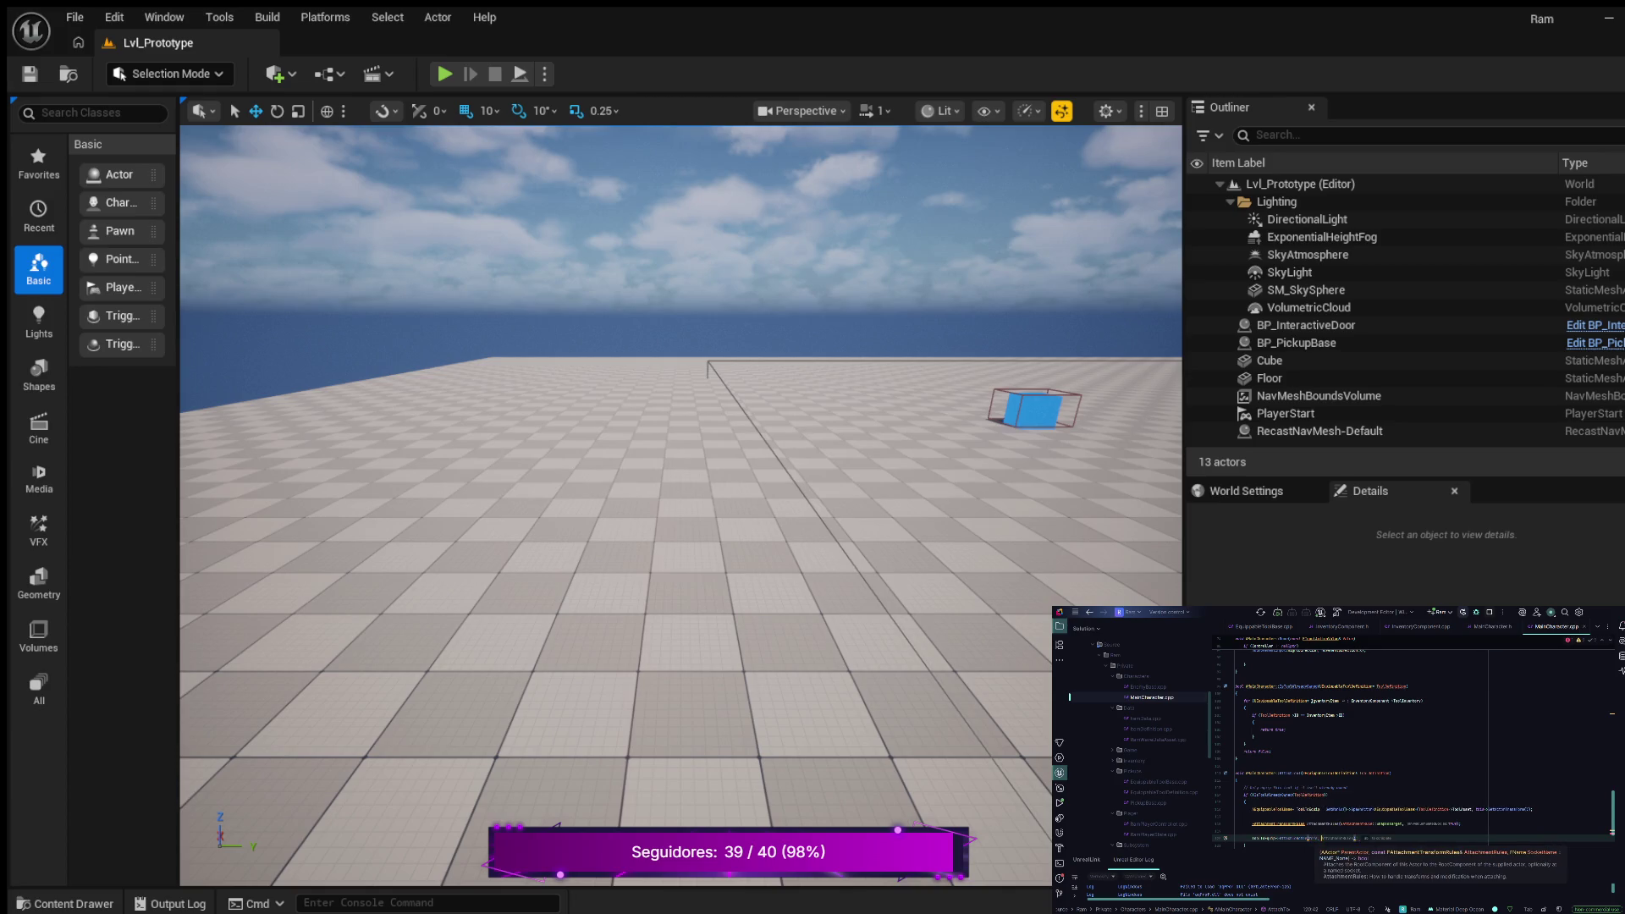
{"action": "type", "text": " FAttachmentRule"}
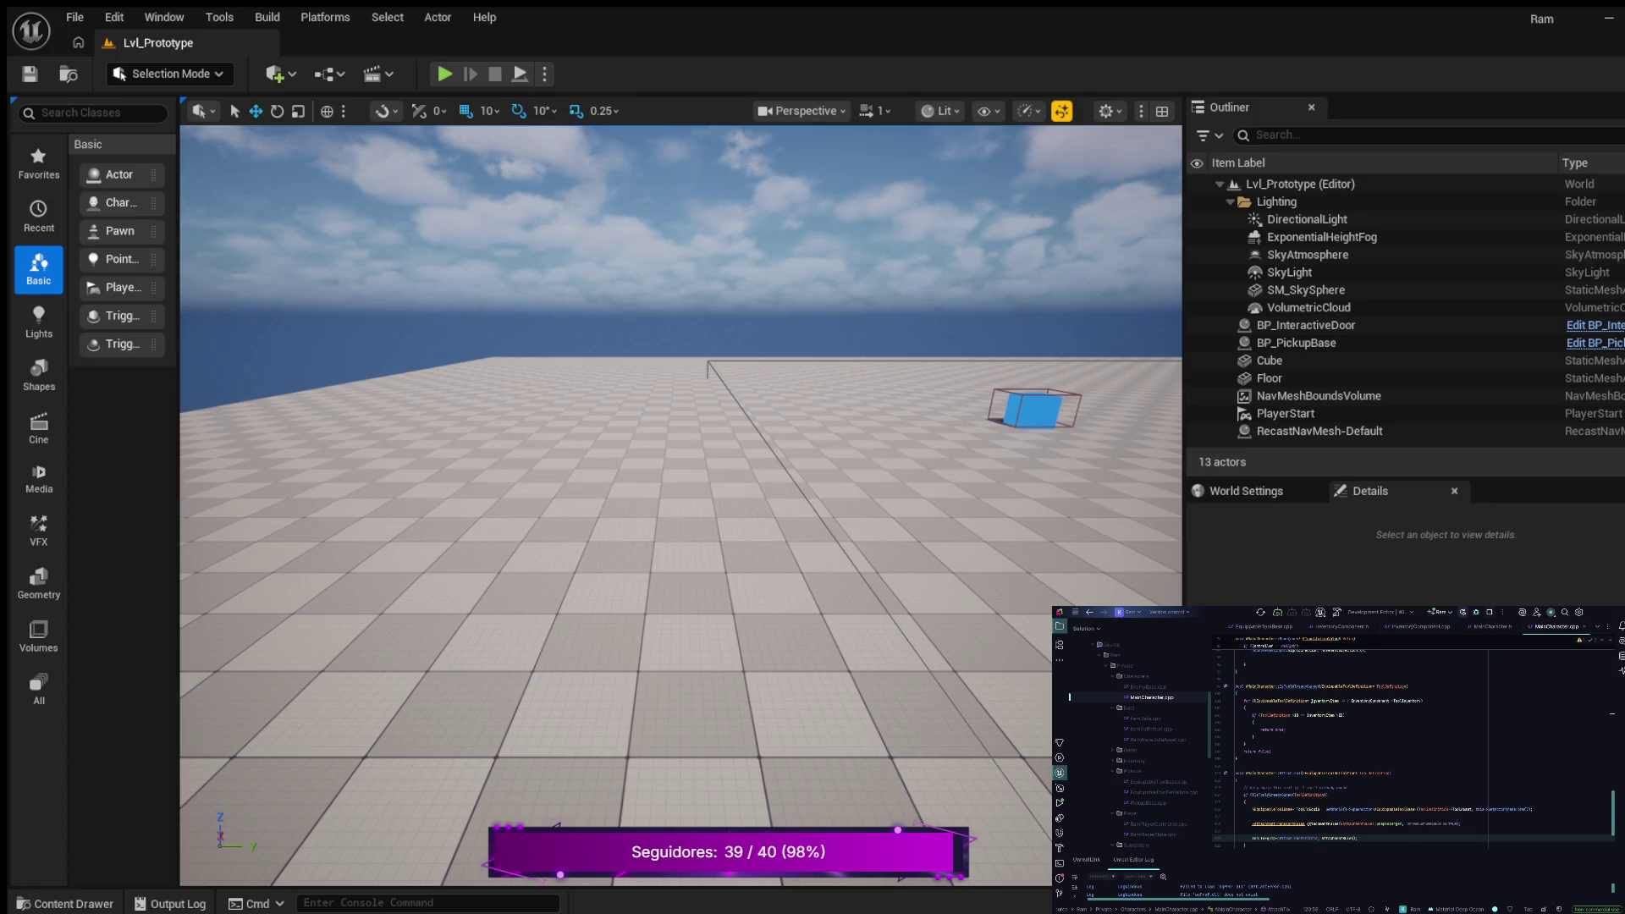
Step: In the Content Drawer, go to Content > Blueprints > Characters and open BP_MainCharacter
{"action": "left_click", "coordinate": [64, 903]}
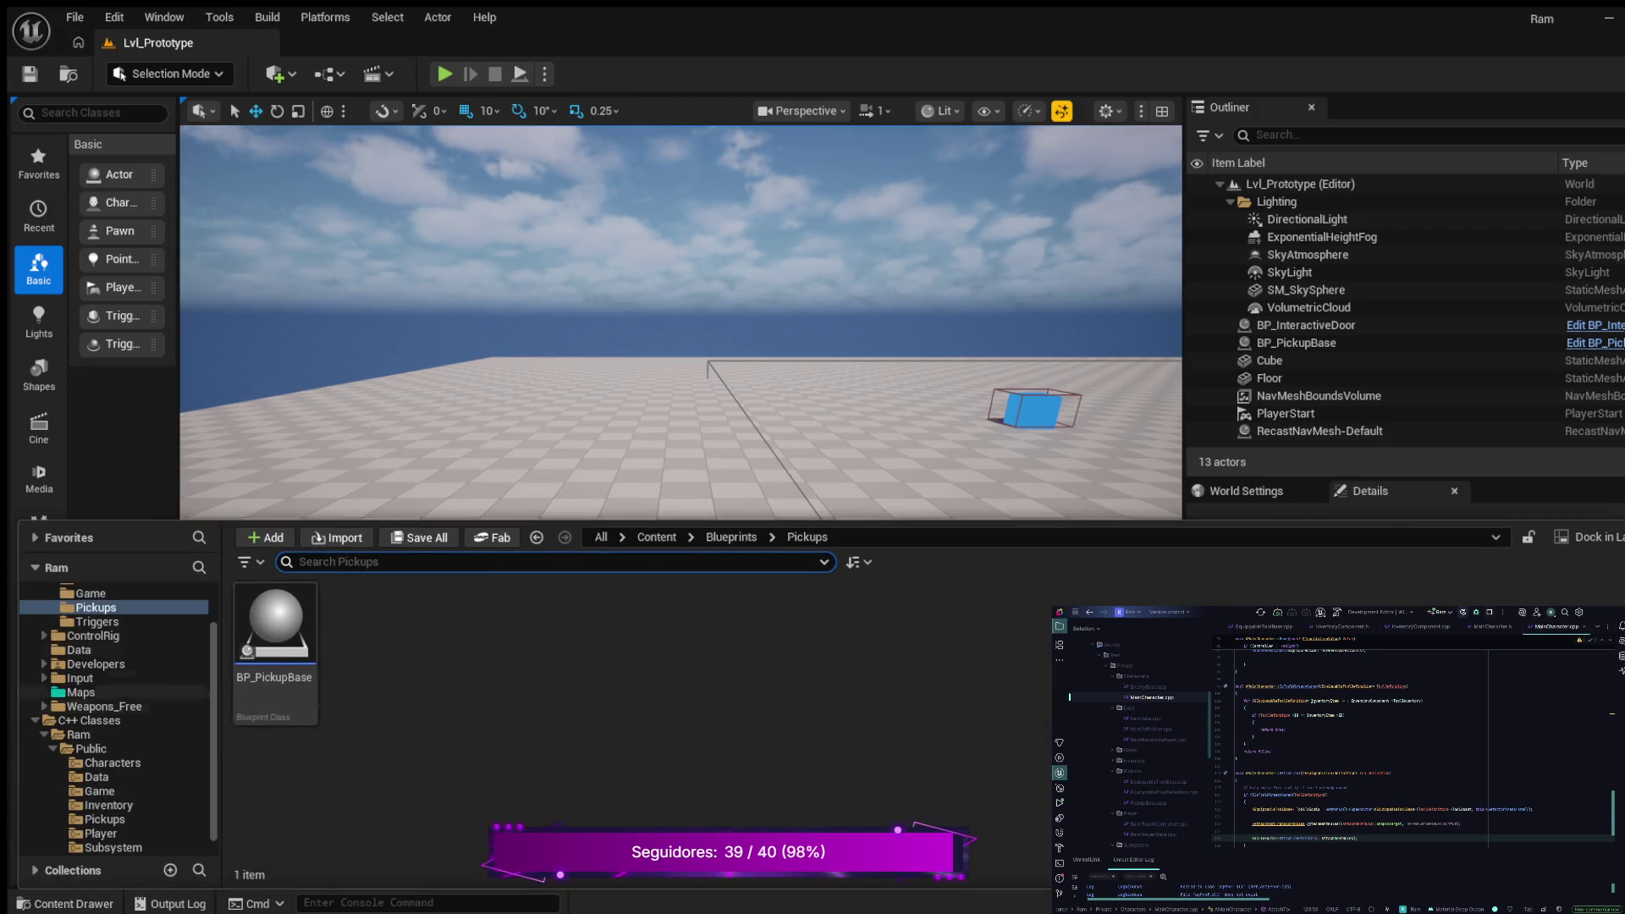
{"action": "scroll", "coordinate": [119, 699], "scroll_direction": "up", "scroll_amount": 2}
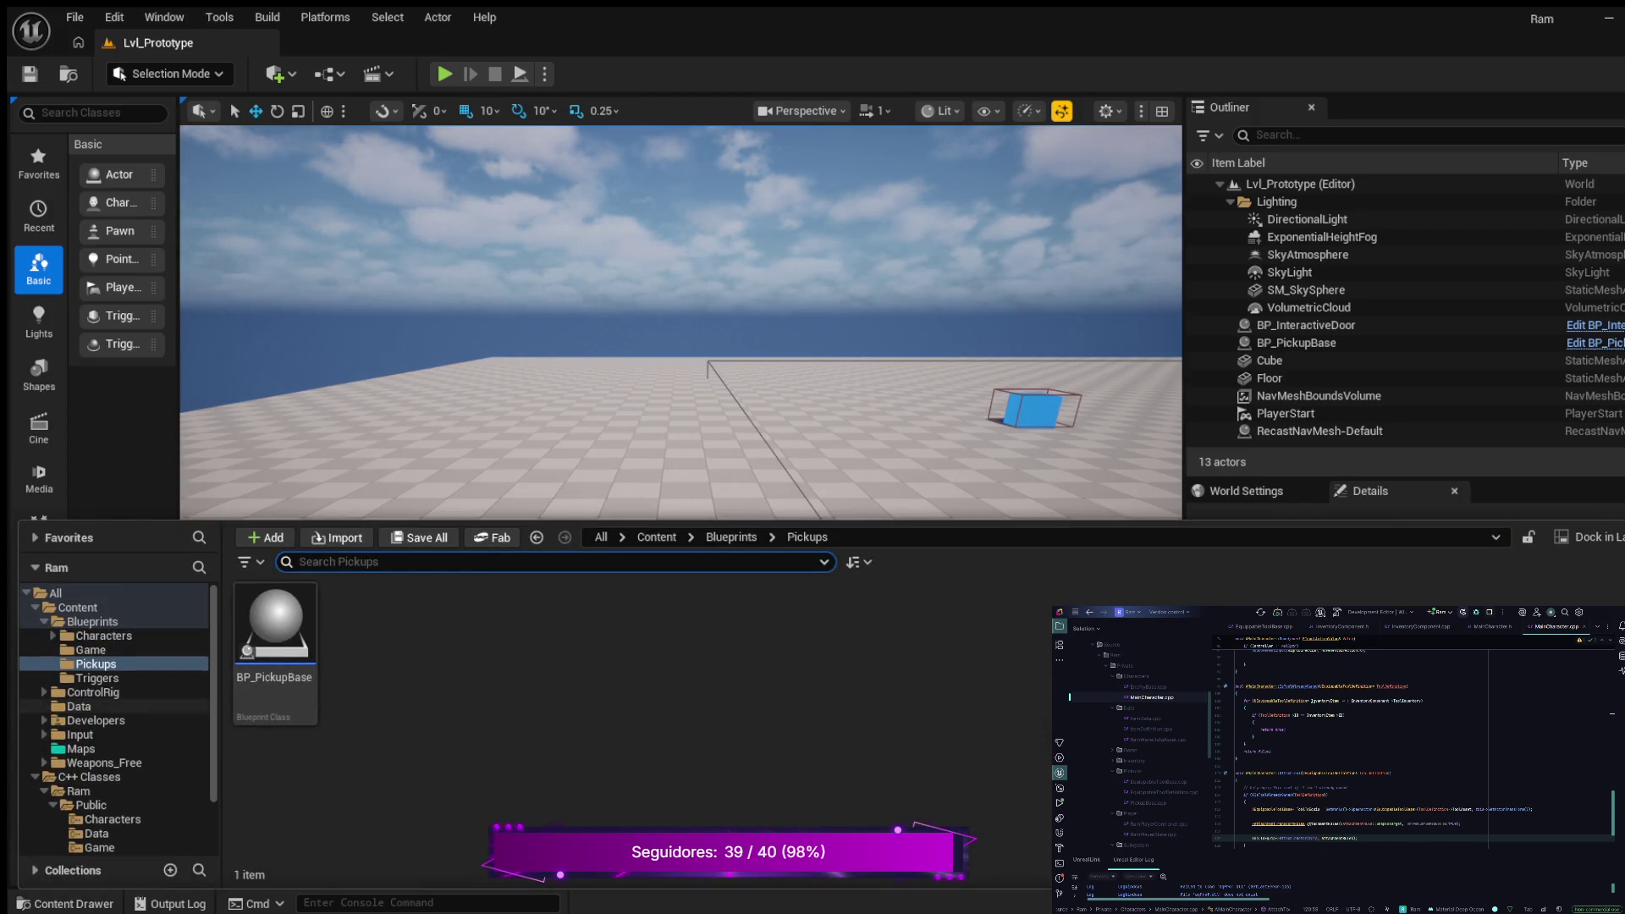
{"action": "left_click", "coordinate": [92, 621]}
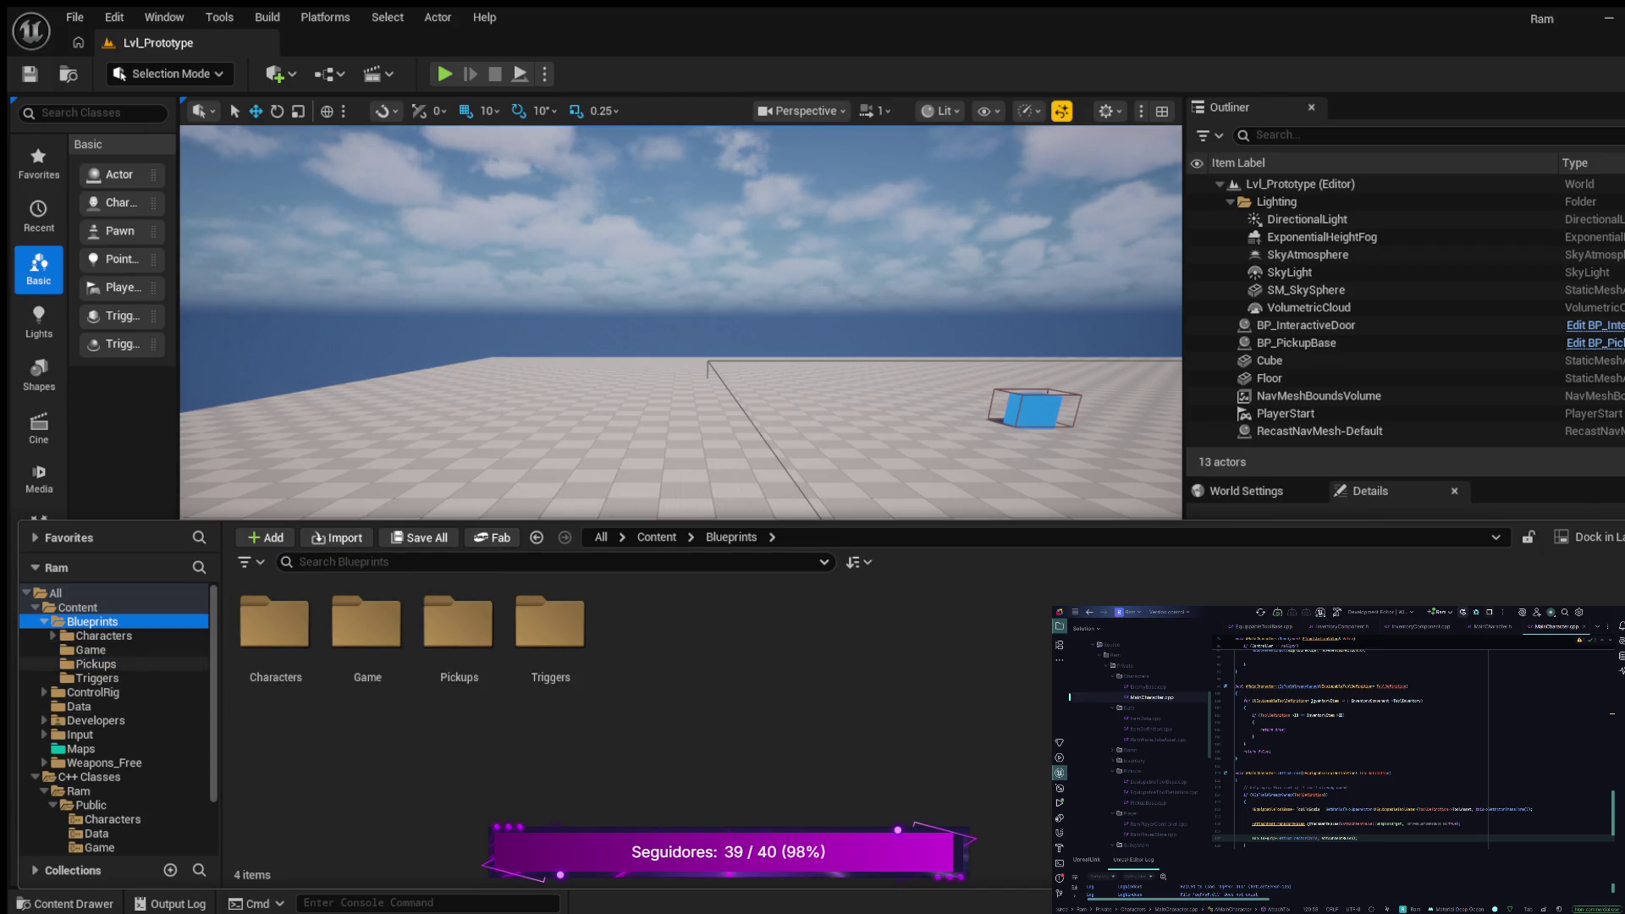
{"action": "left_click", "coordinate": [103, 636]}
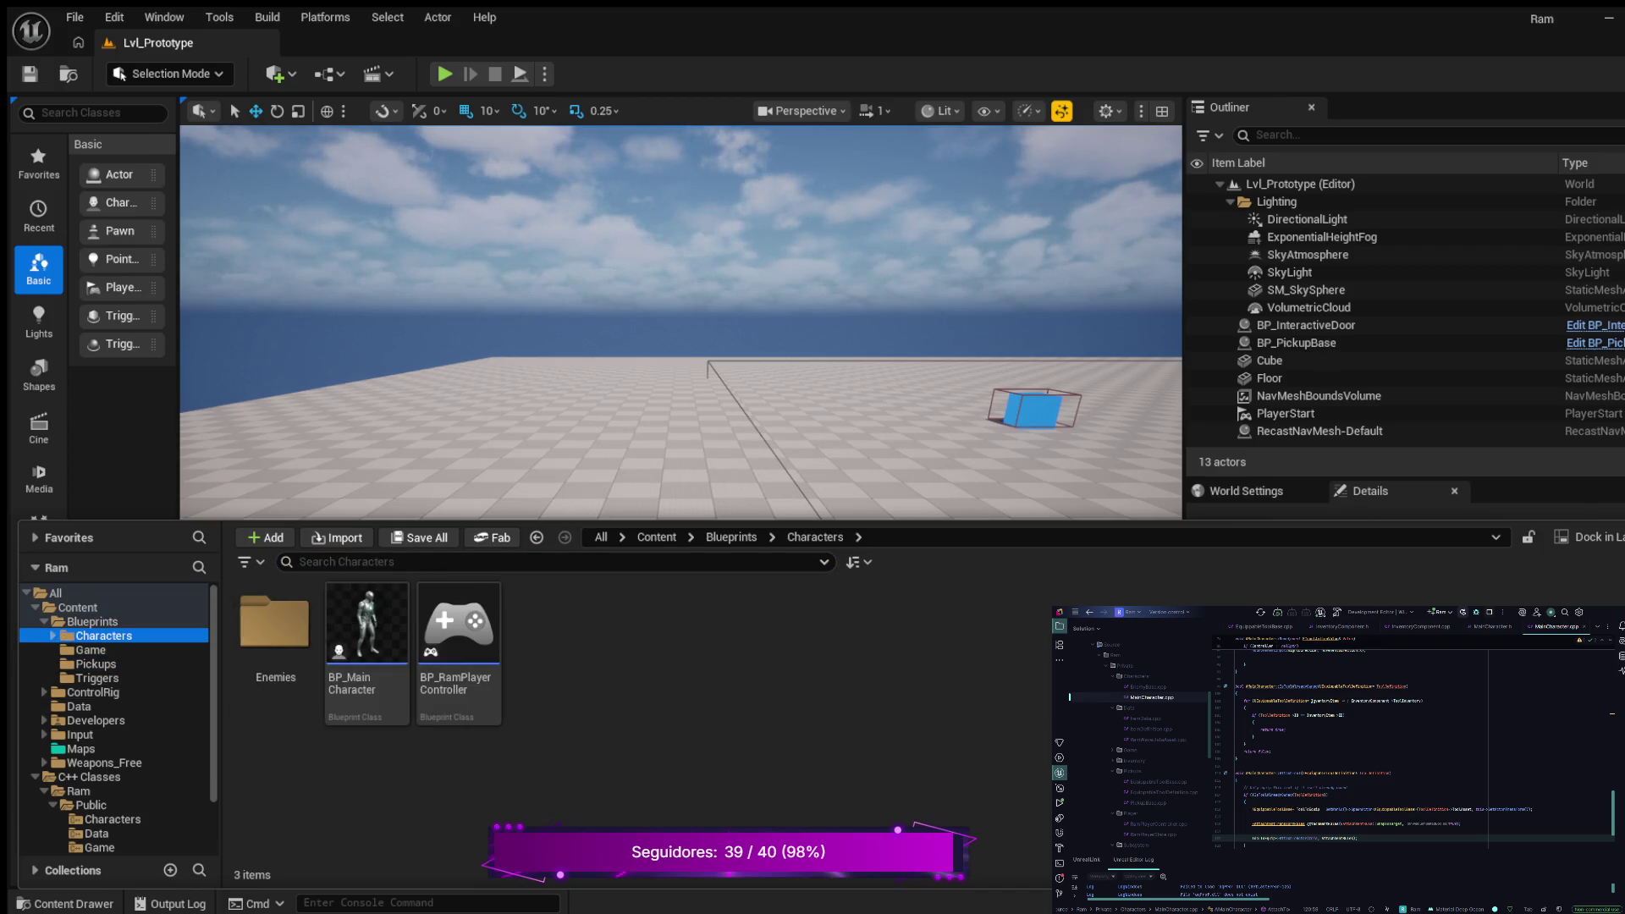
{"action": "left_click", "coordinate": [367, 643]}
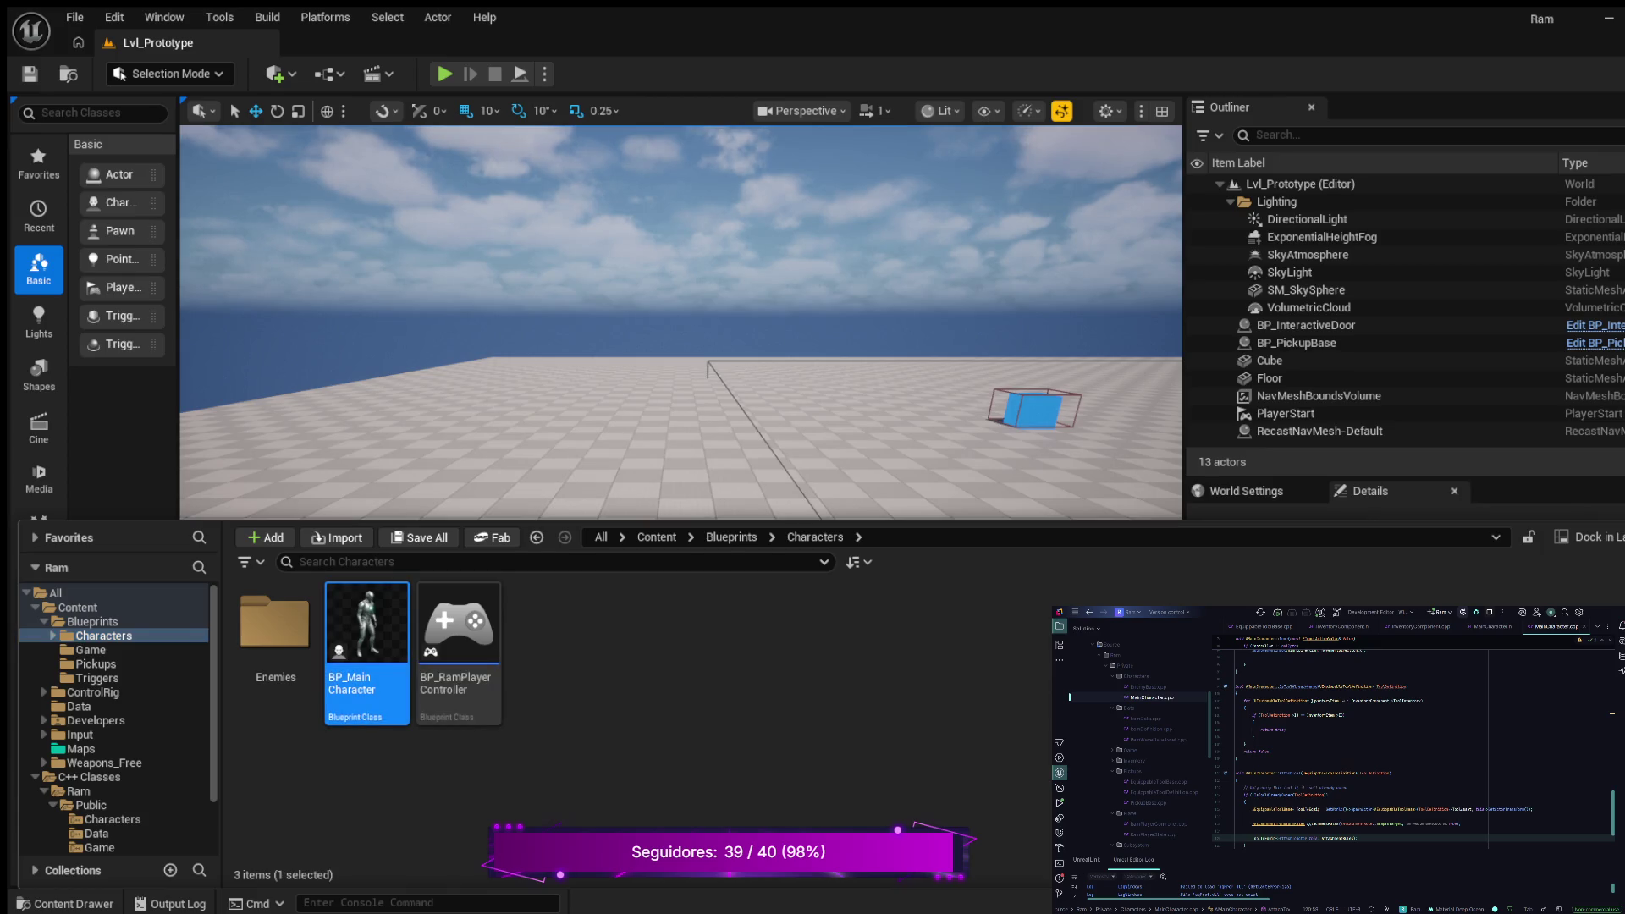
{"action": "double_click", "coordinate": [366, 643]}
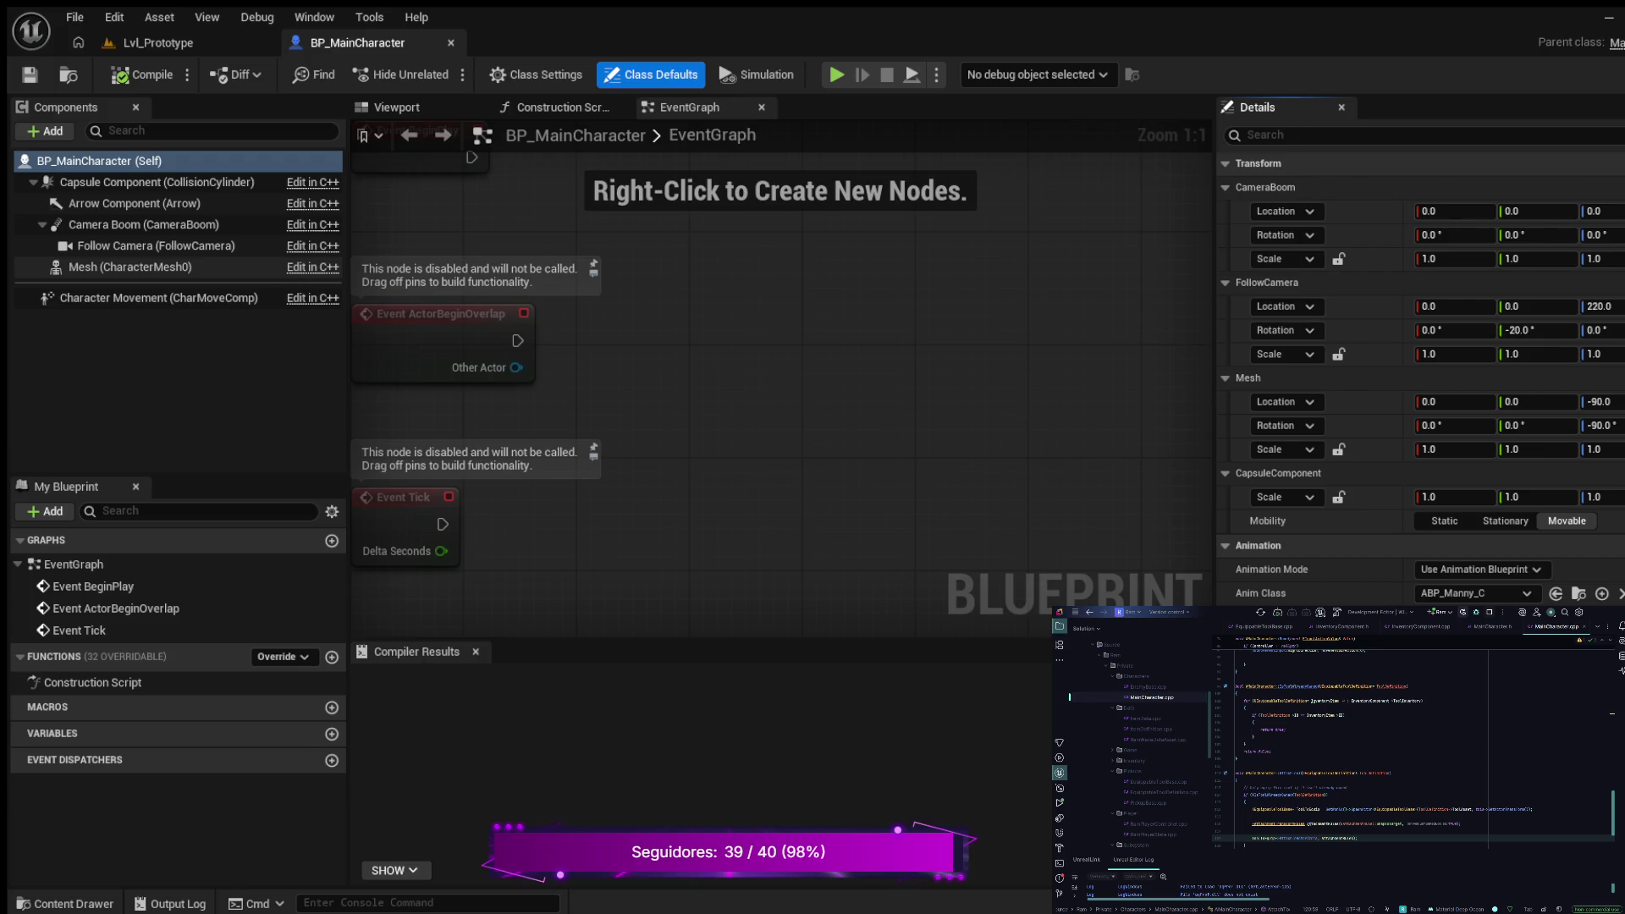
Step: Play Lvl_Prototype, eject, inspect BP_MainCharacter0's Mesh (CharacterMesh0), then stop the session
{"action": "left_click", "coordinate": [158, 42]}
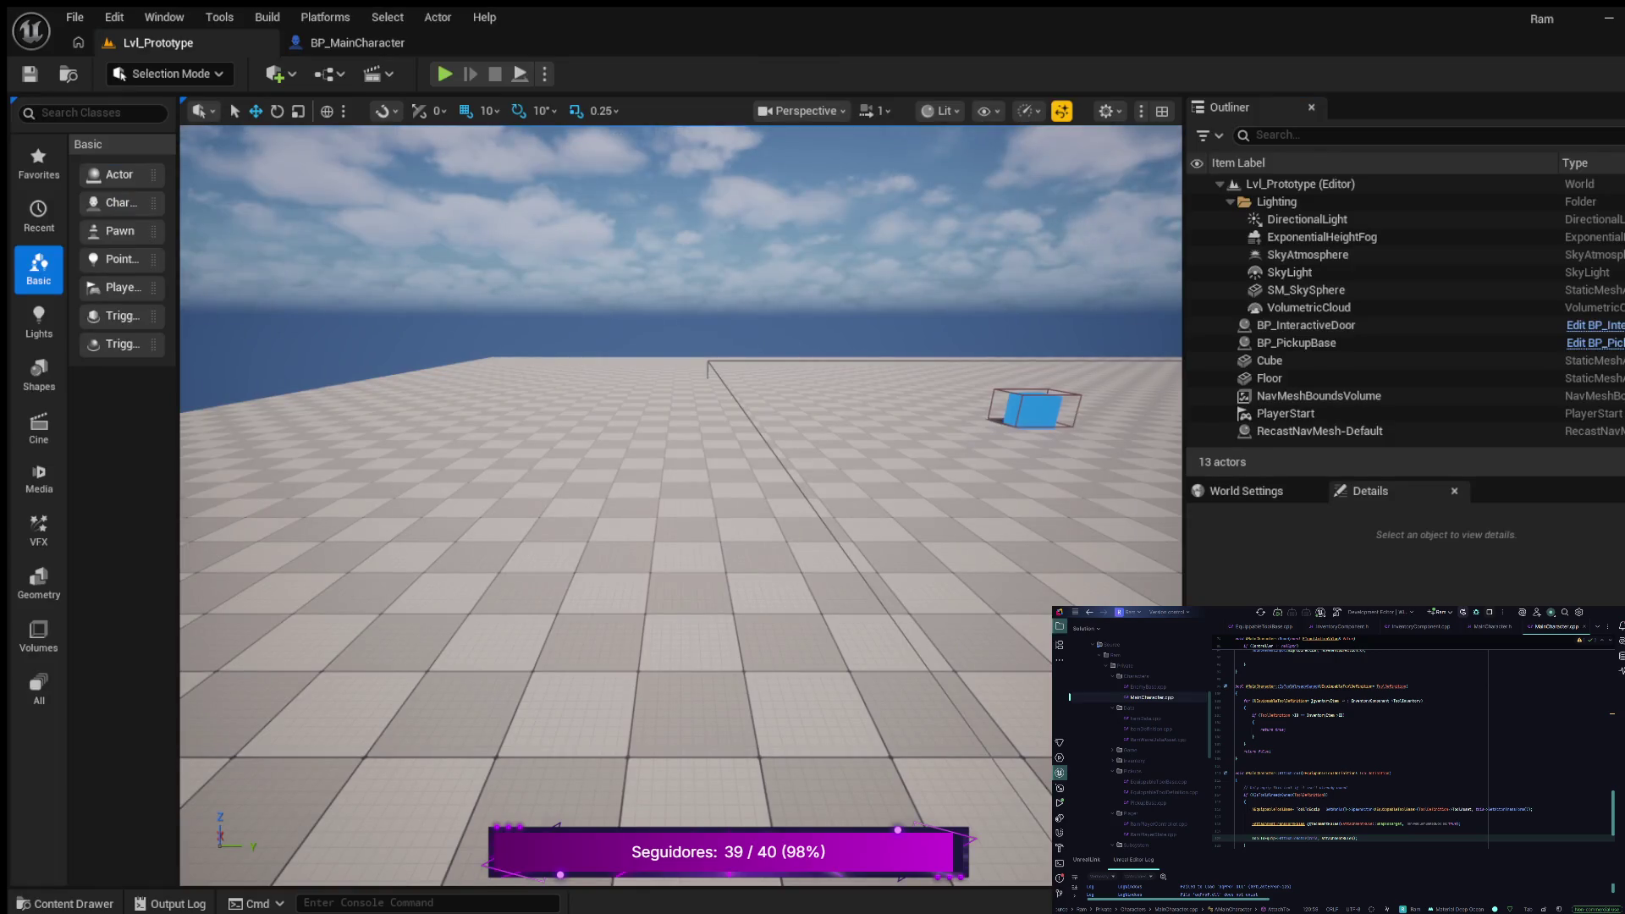
{"action": "key", "text": "alt+p"}
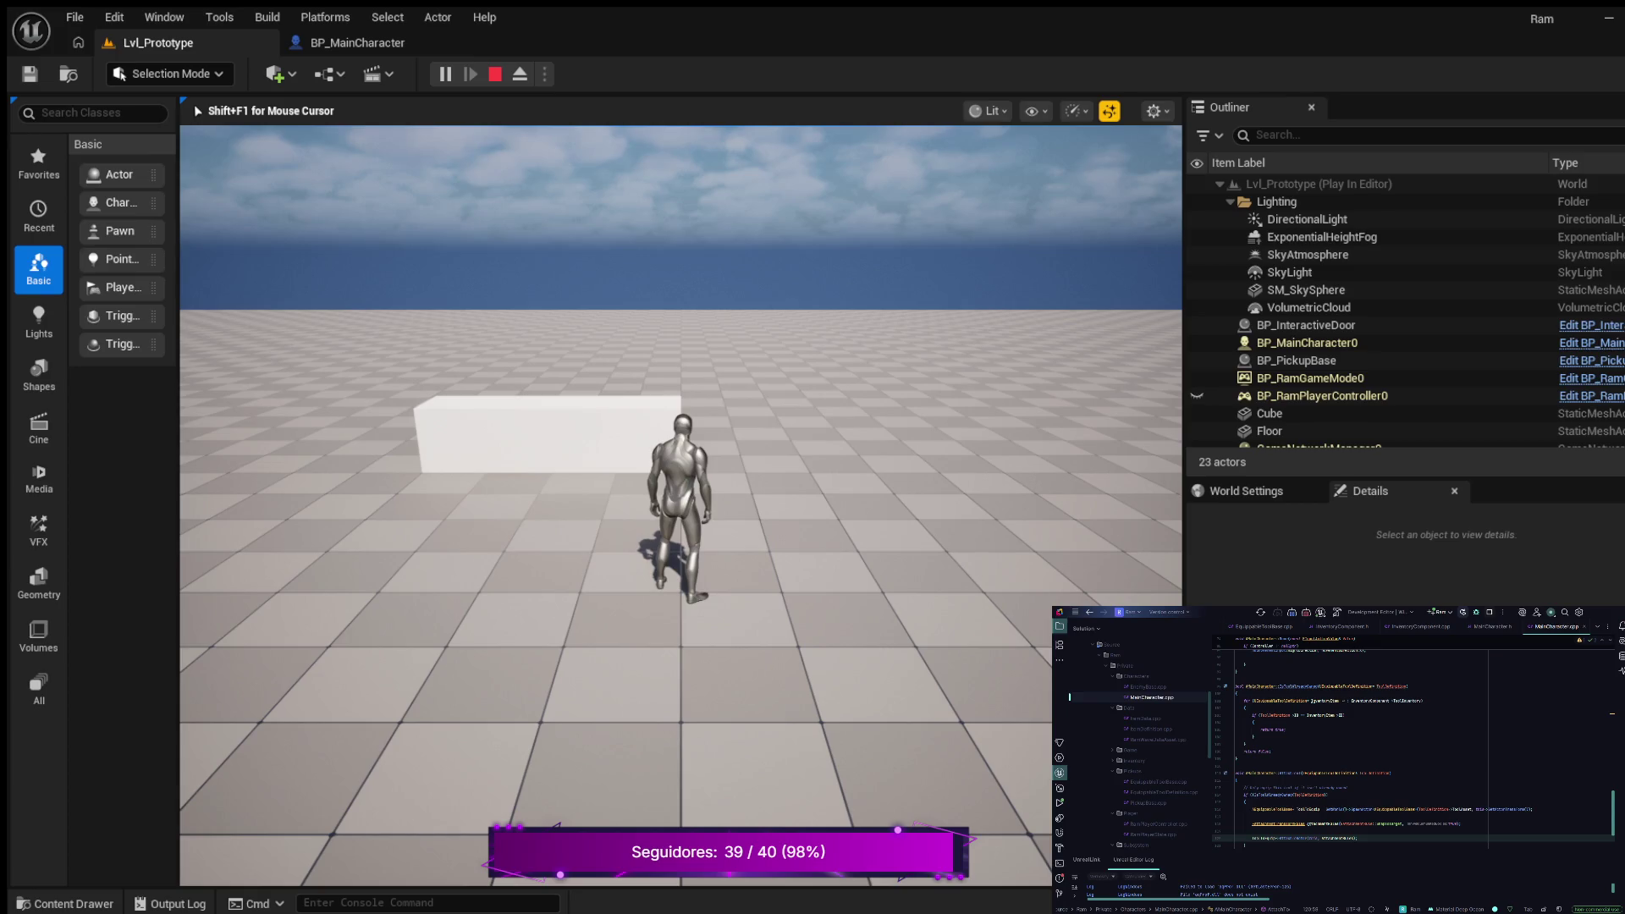
{"action": "key", "text": "F8"}
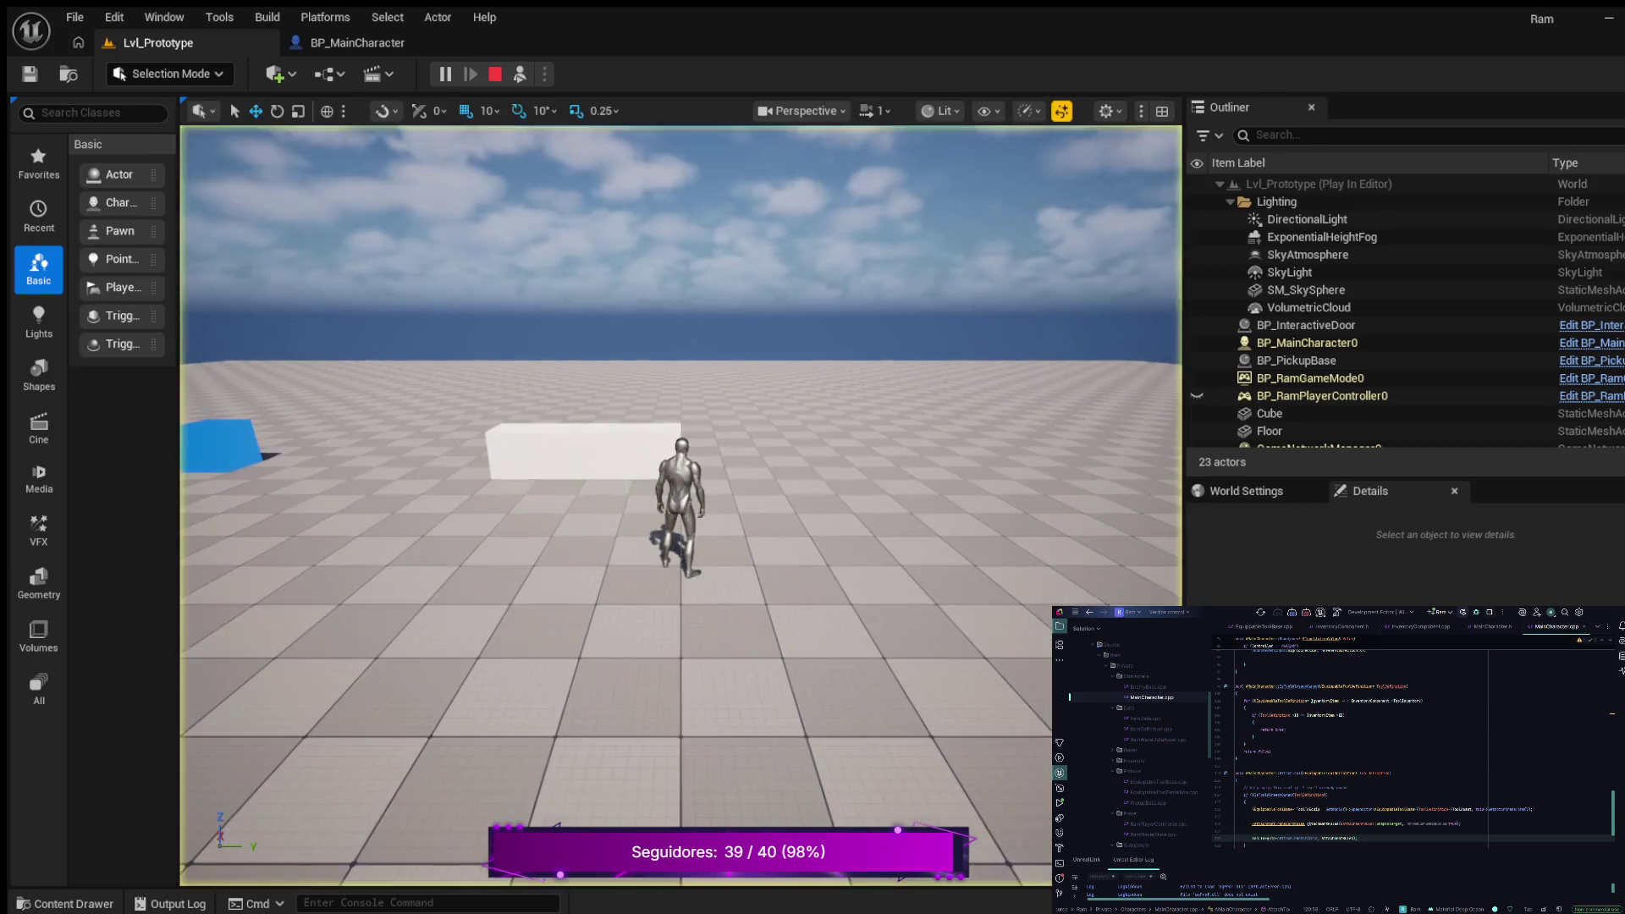
{"action": "left_click", "coordinate": [681, 508]}
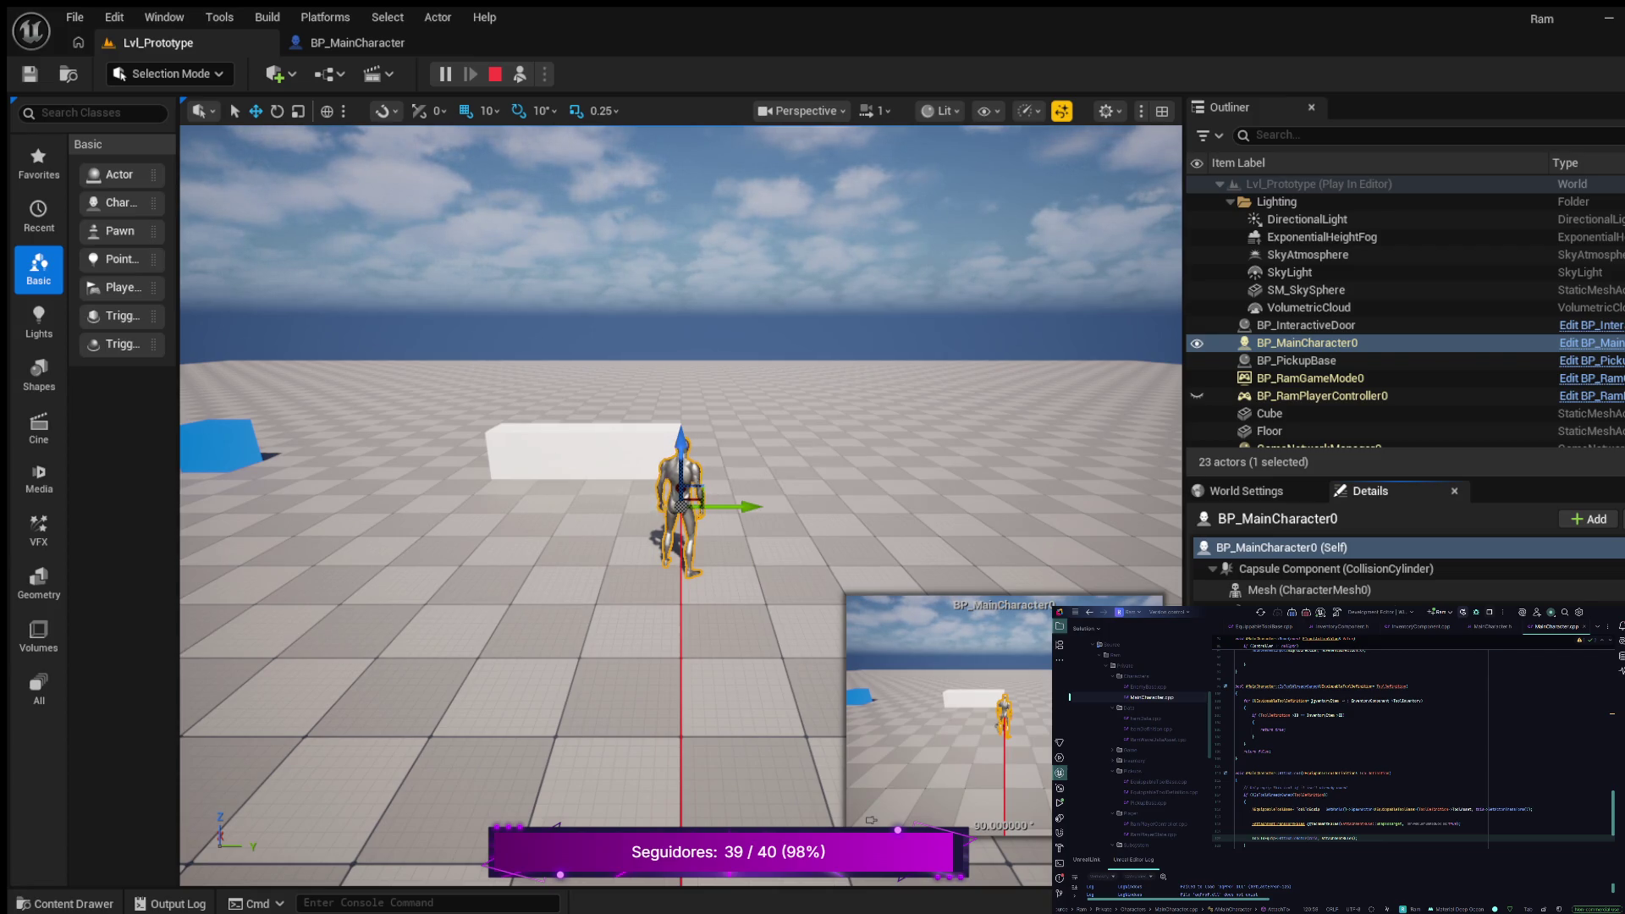
{"action": "left_click", "coordinate": [1309, 590]}
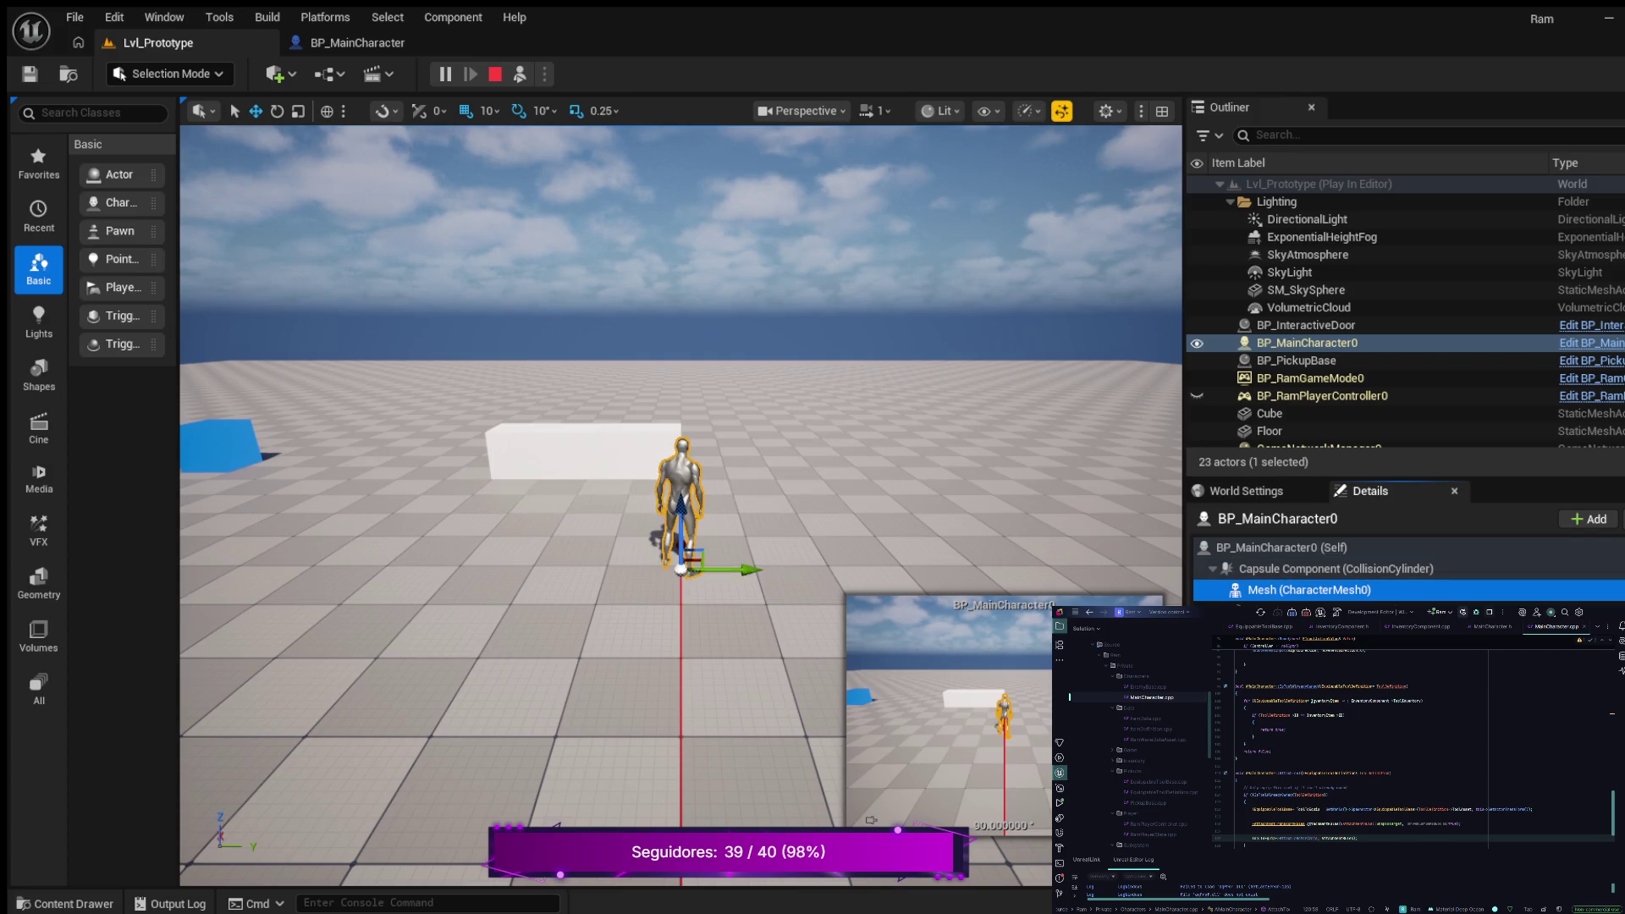
{"action": "left_click", "coordinate": [495, 74]}
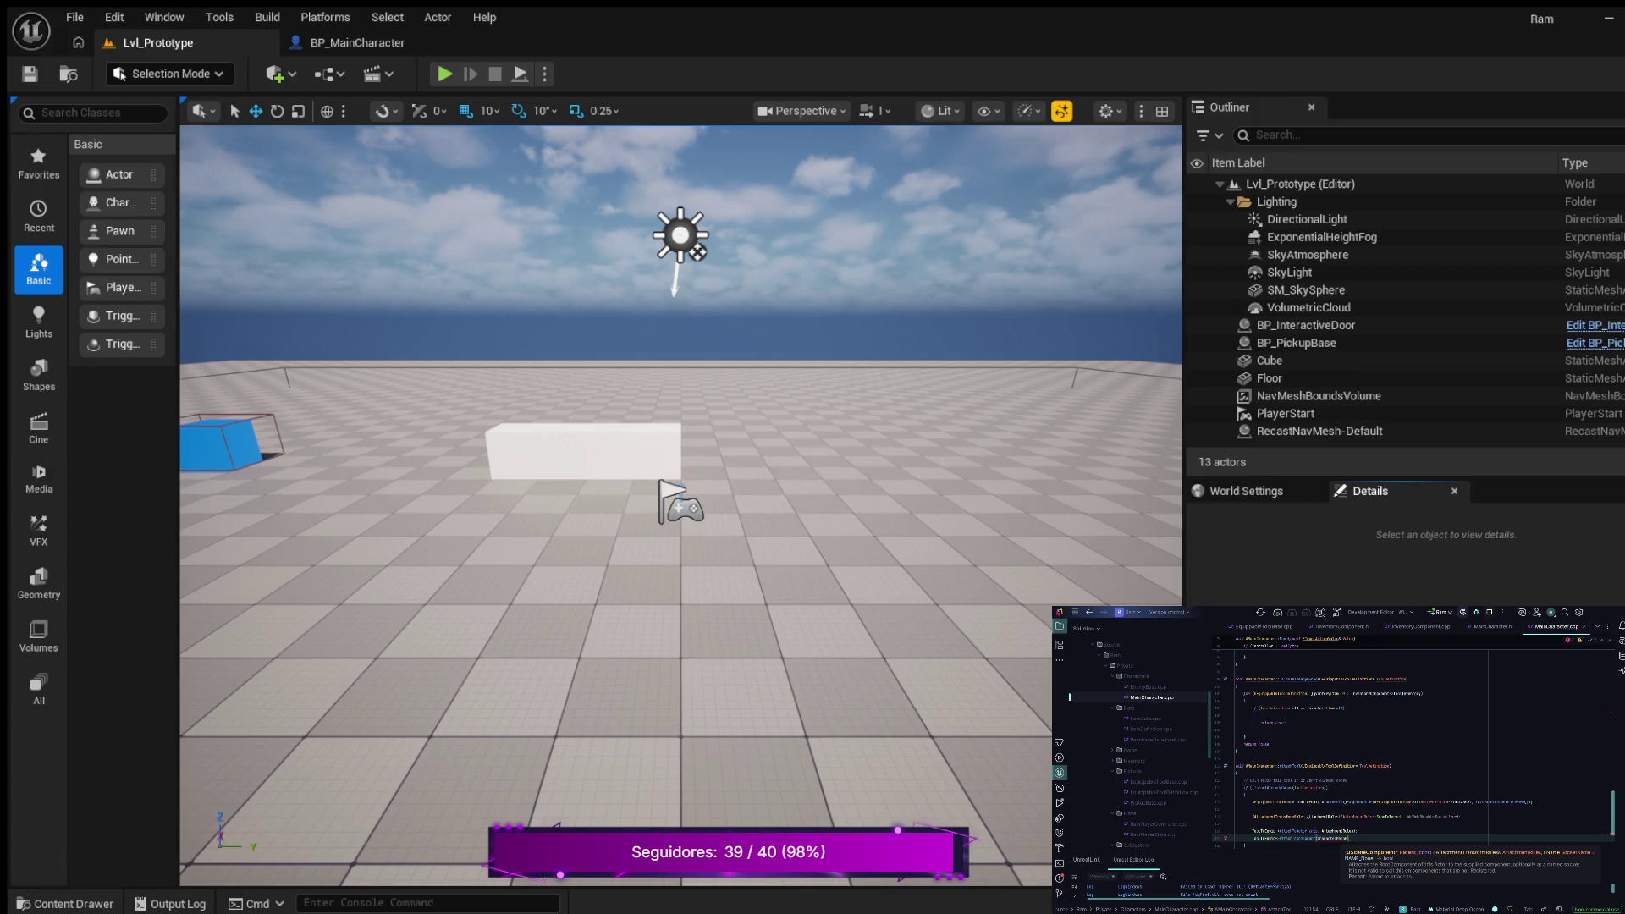
Step: Pass GetMesh() into the attach call after GetOwner(), followed by a comma for the next argument
{"action": "type", "text": ")"}
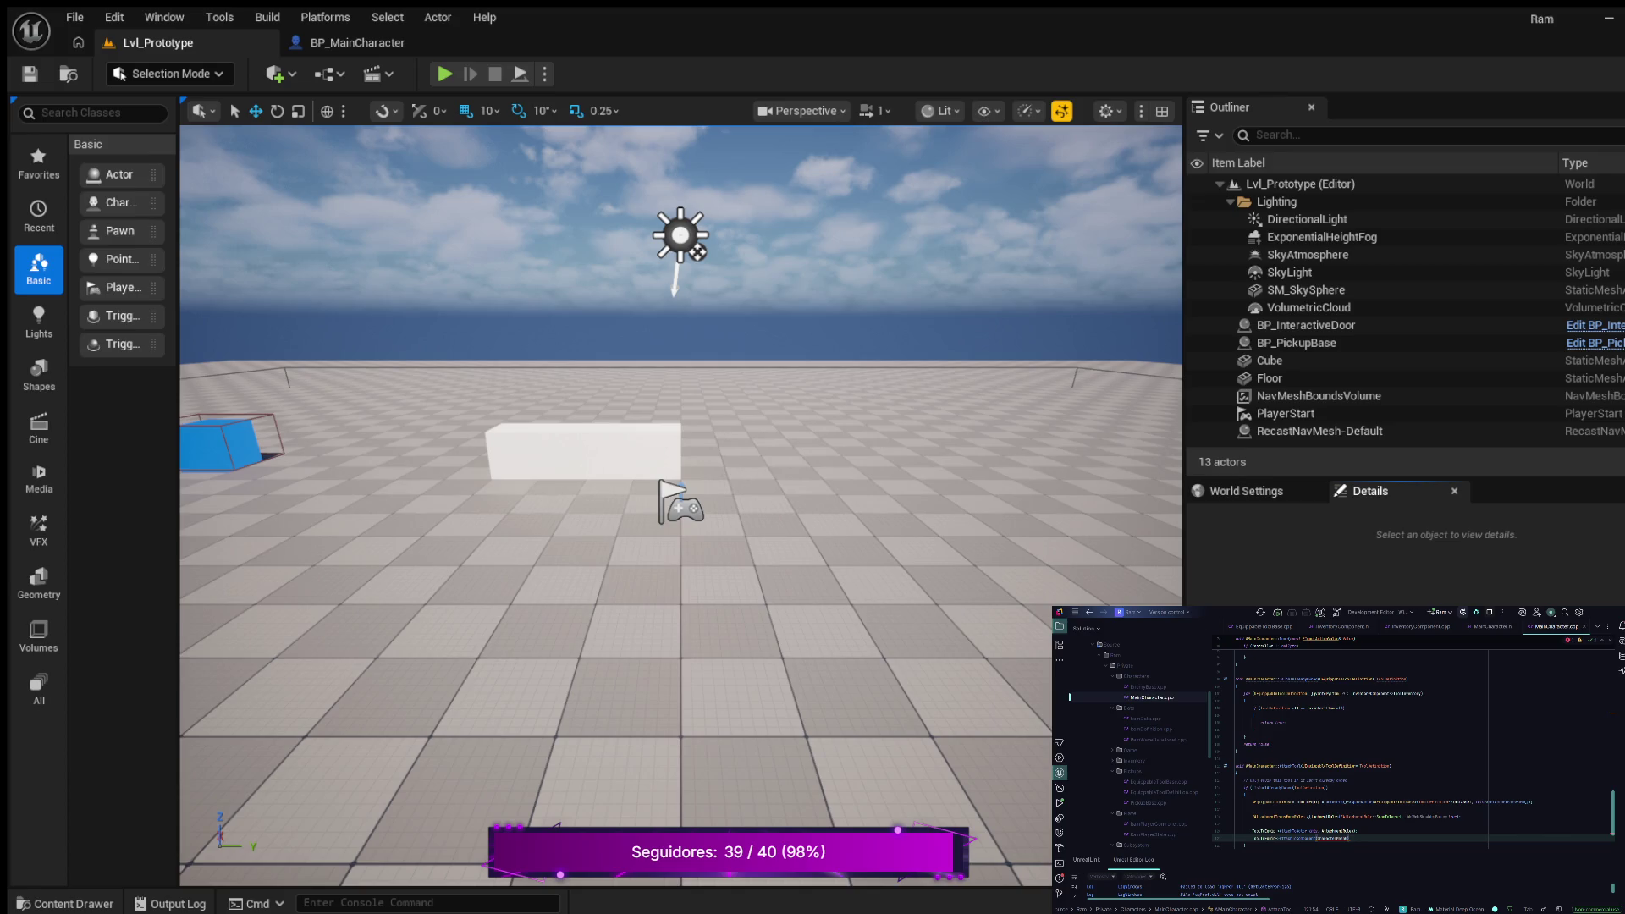
{"action": "key", "text": "BackSpace"}
{"action": "key", "text": "BackSpace"}
{"action": "key", "text": "BackSpace"}
{"action": "key", "text": "BackSpace"}
{"action": "type", "text": ")"}
{"action": "type", "text": ","}
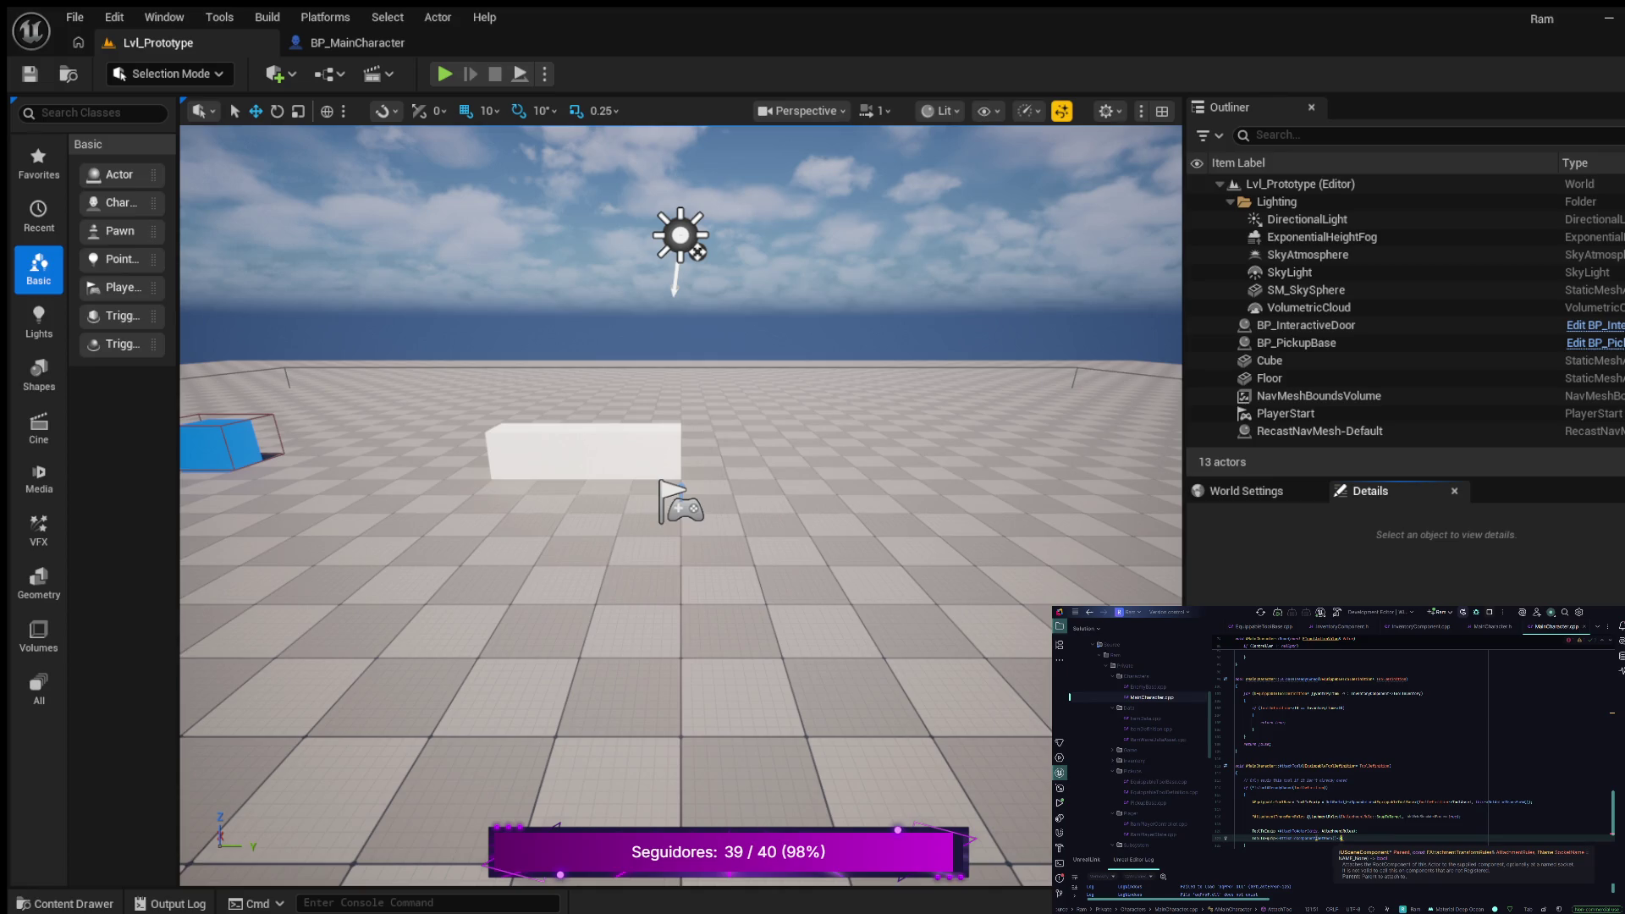
{"action": "type", "text": "Ge"}
{"action": "type", "text": "tMesh())"}
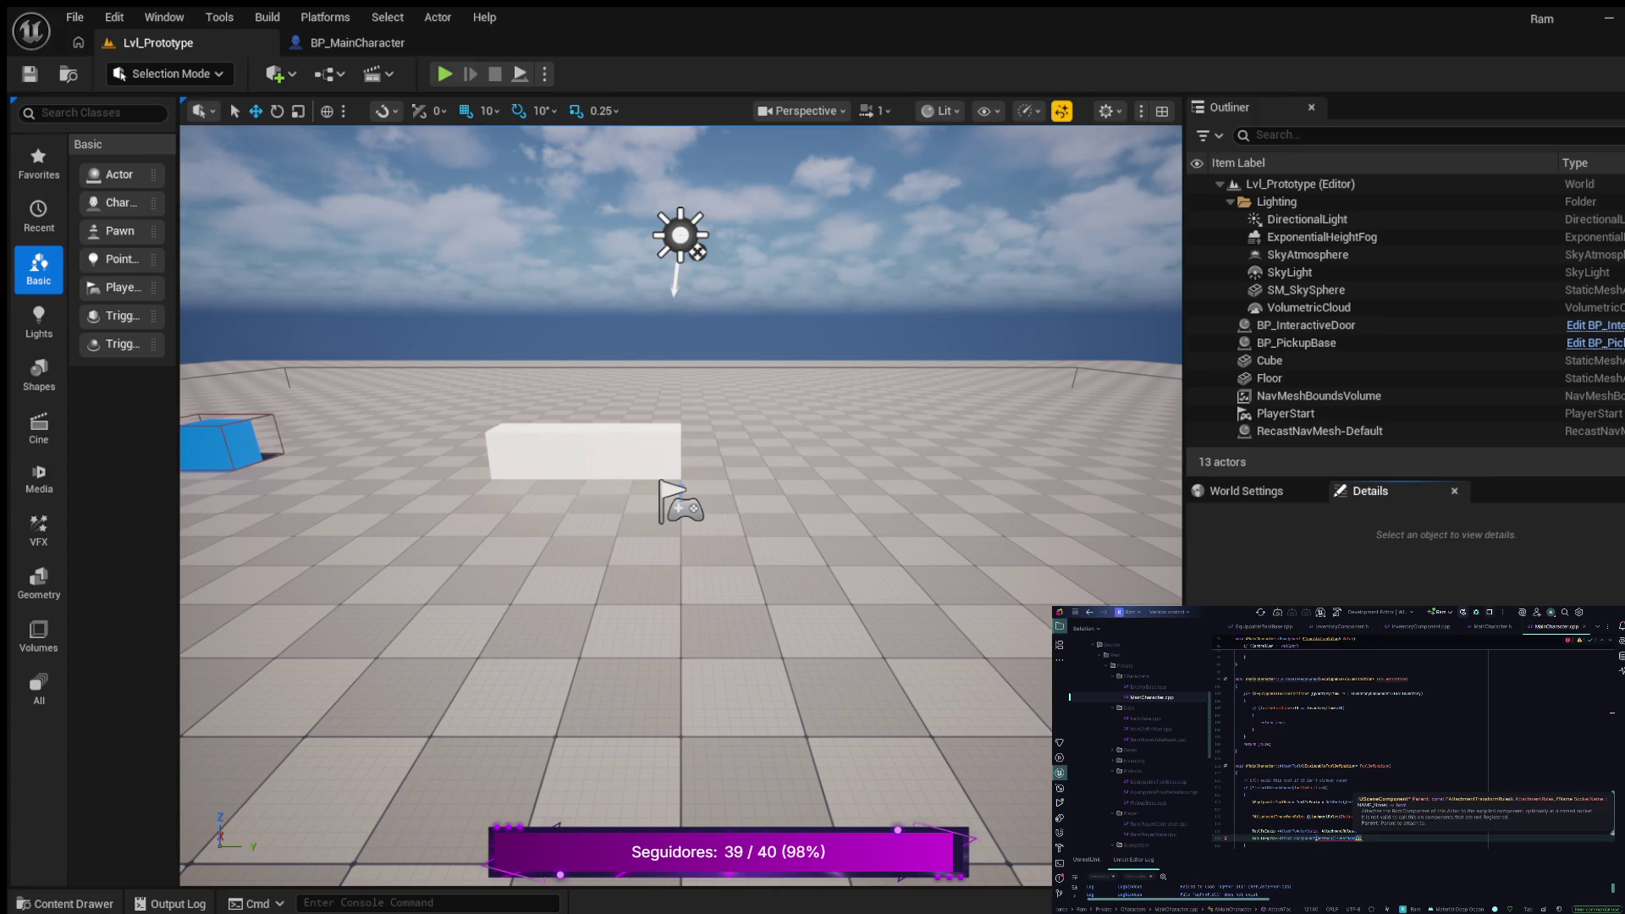
{"action": "key", "text": "Escape"}
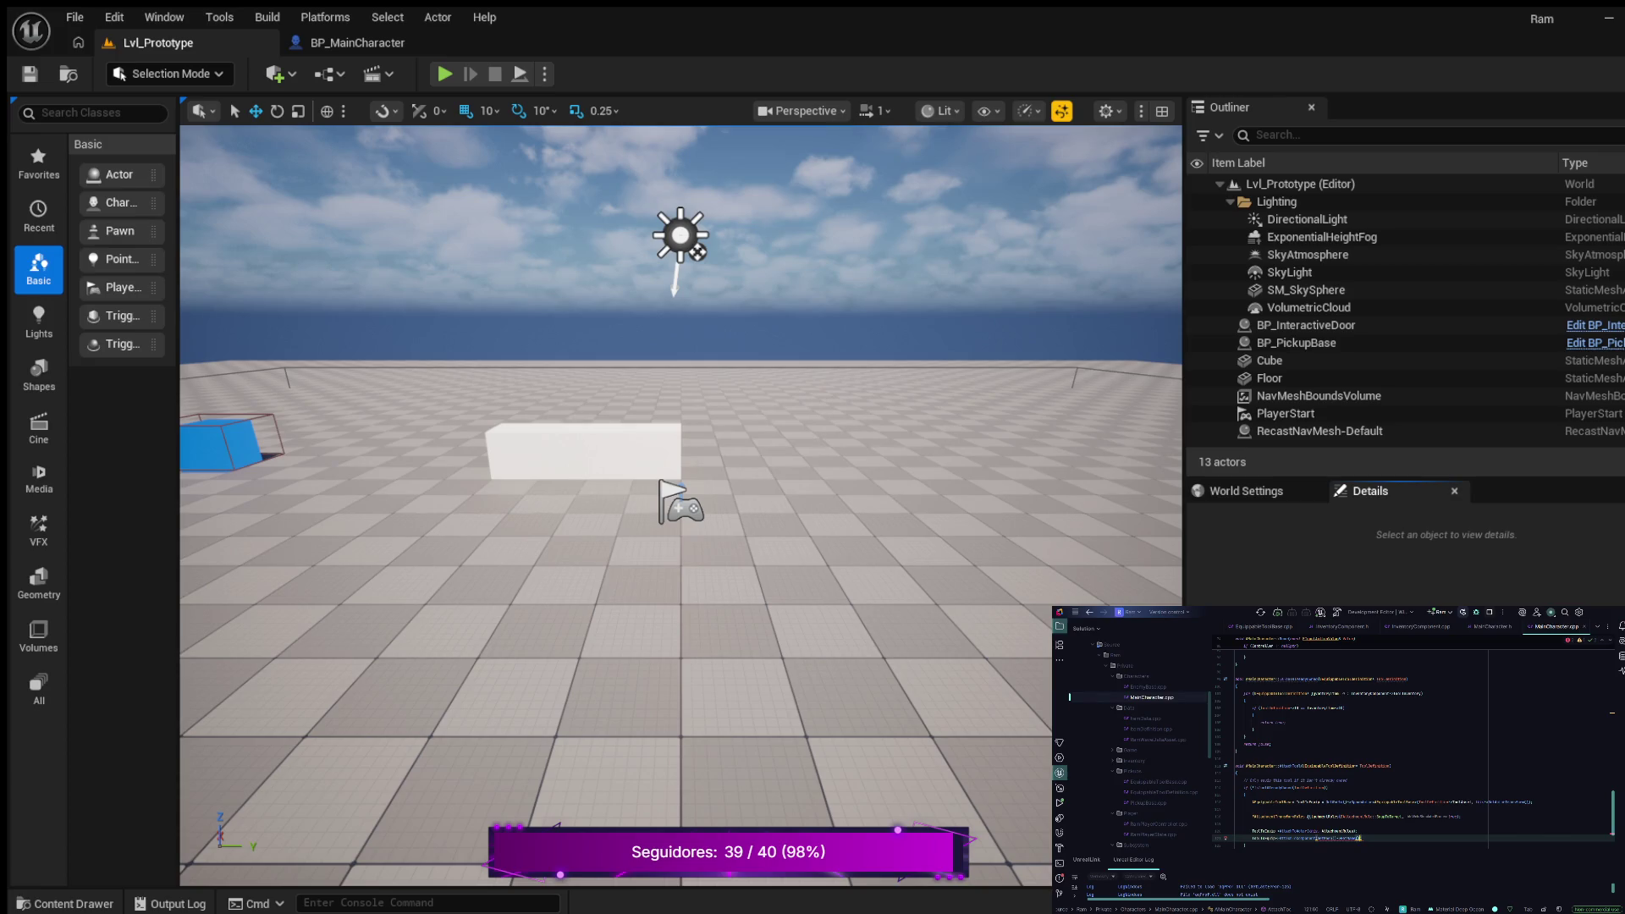
{"action": "type", "text": ","}
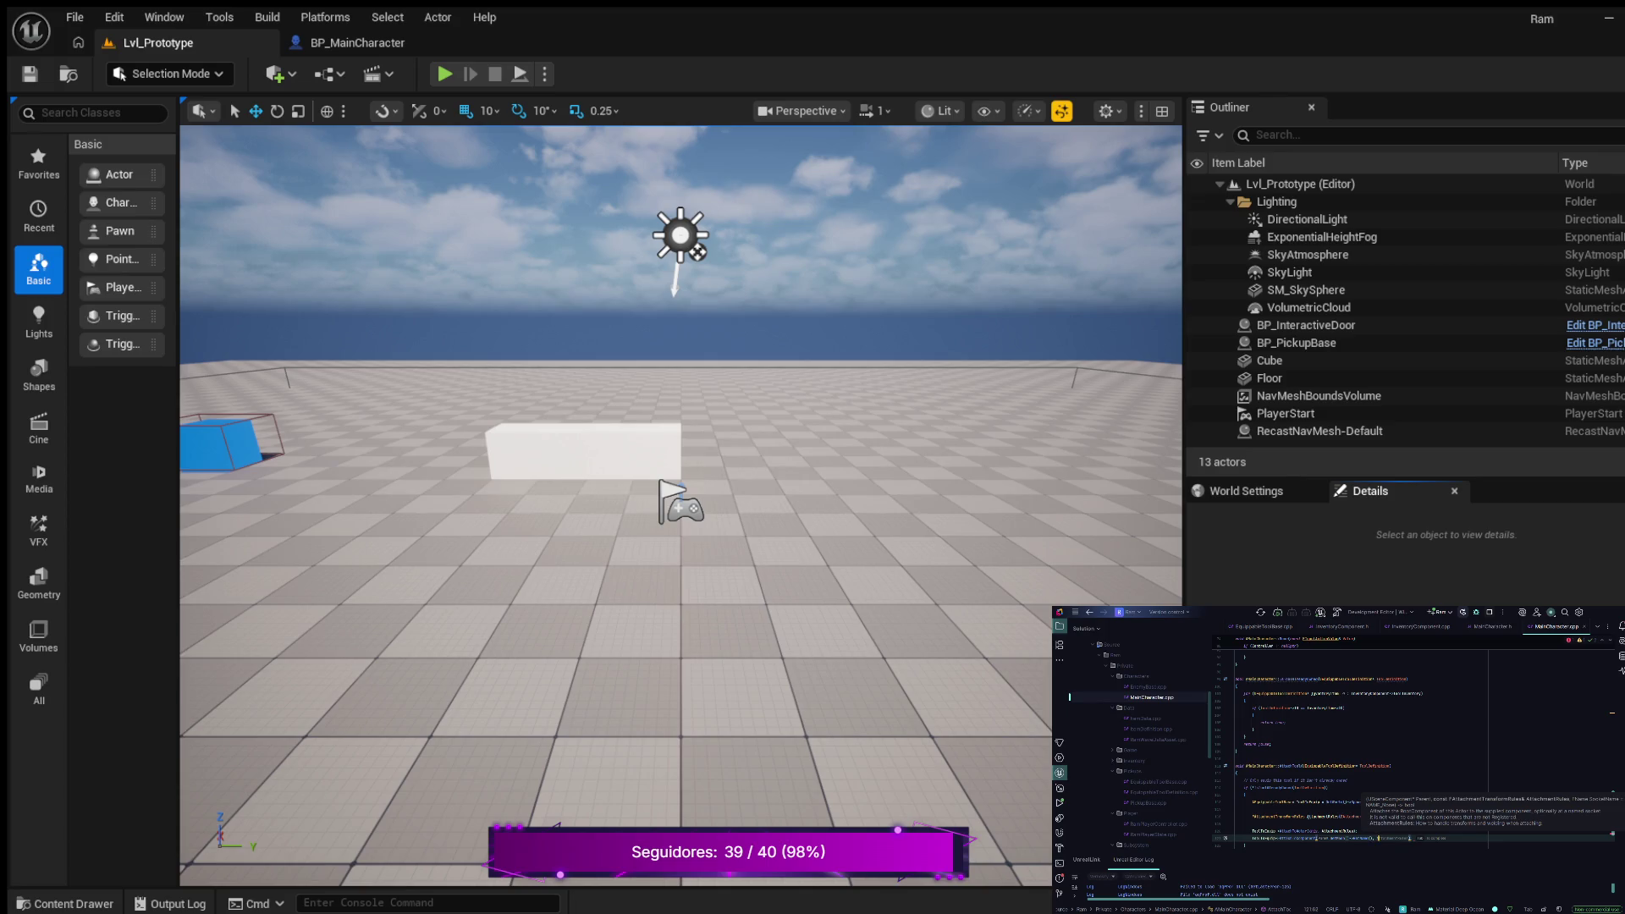
Step: Add the "Hand" socket name argument to the attach call and trim it until the error clears
{"action": "key", "text": "Return"}
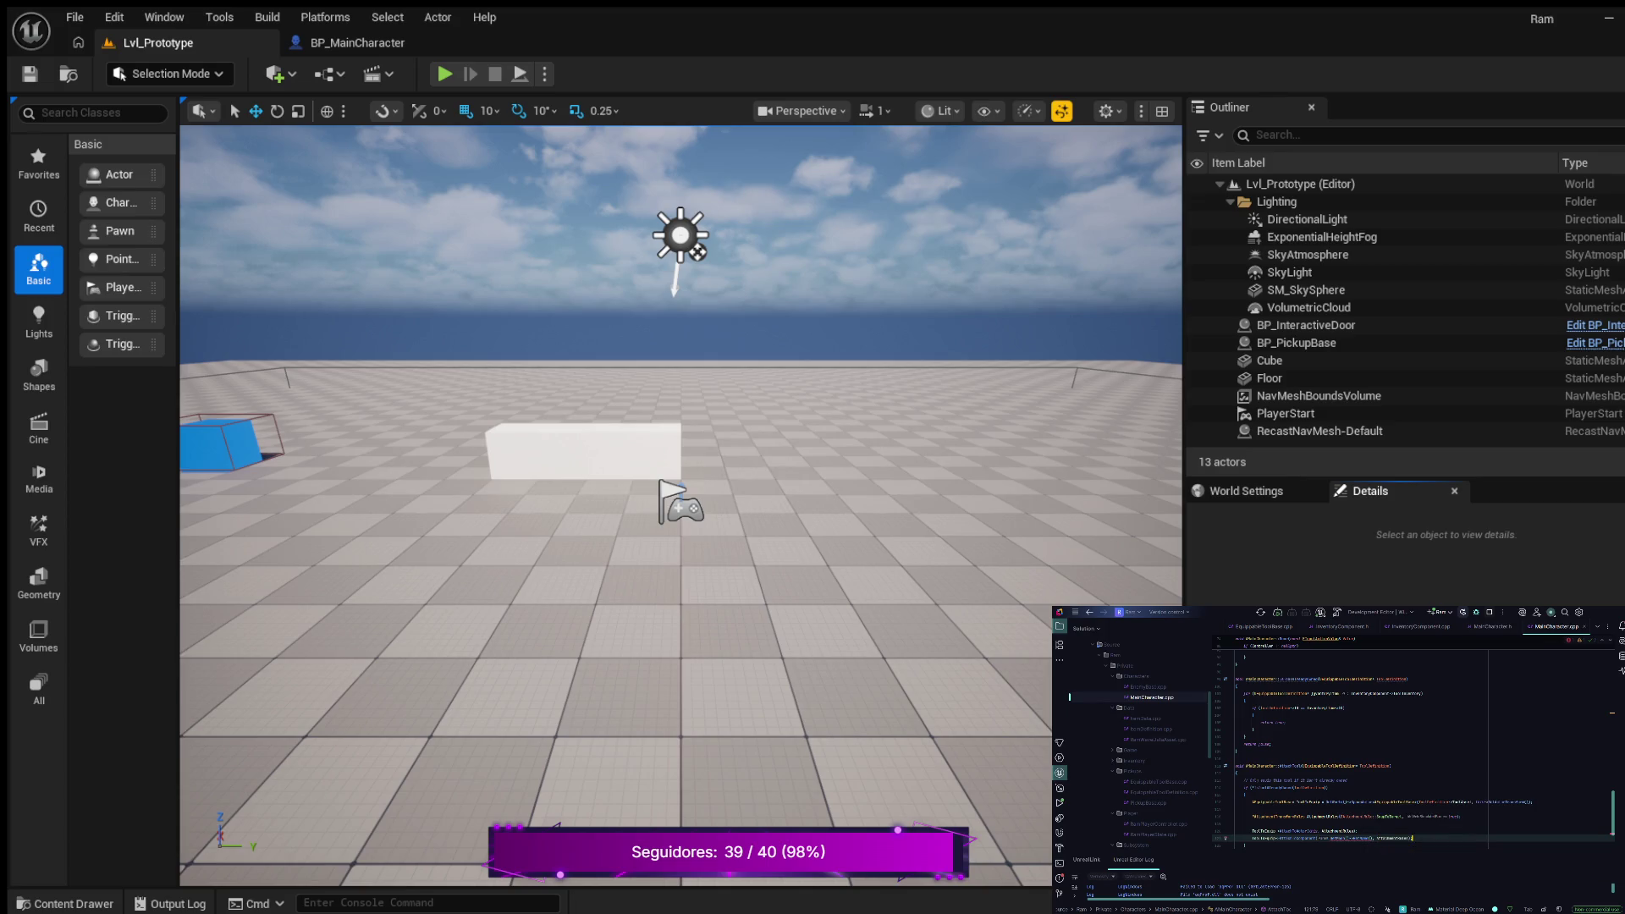
{"action": "key", "text": "Left"}
{"action": "key", "text": "Right"}
{"action": "type", "text": "\""}
{"action": "type", "text": "H"}
{"action": "type", "text": "and\""}
{"action": "key", "text": "ctrl+BackSpace"}
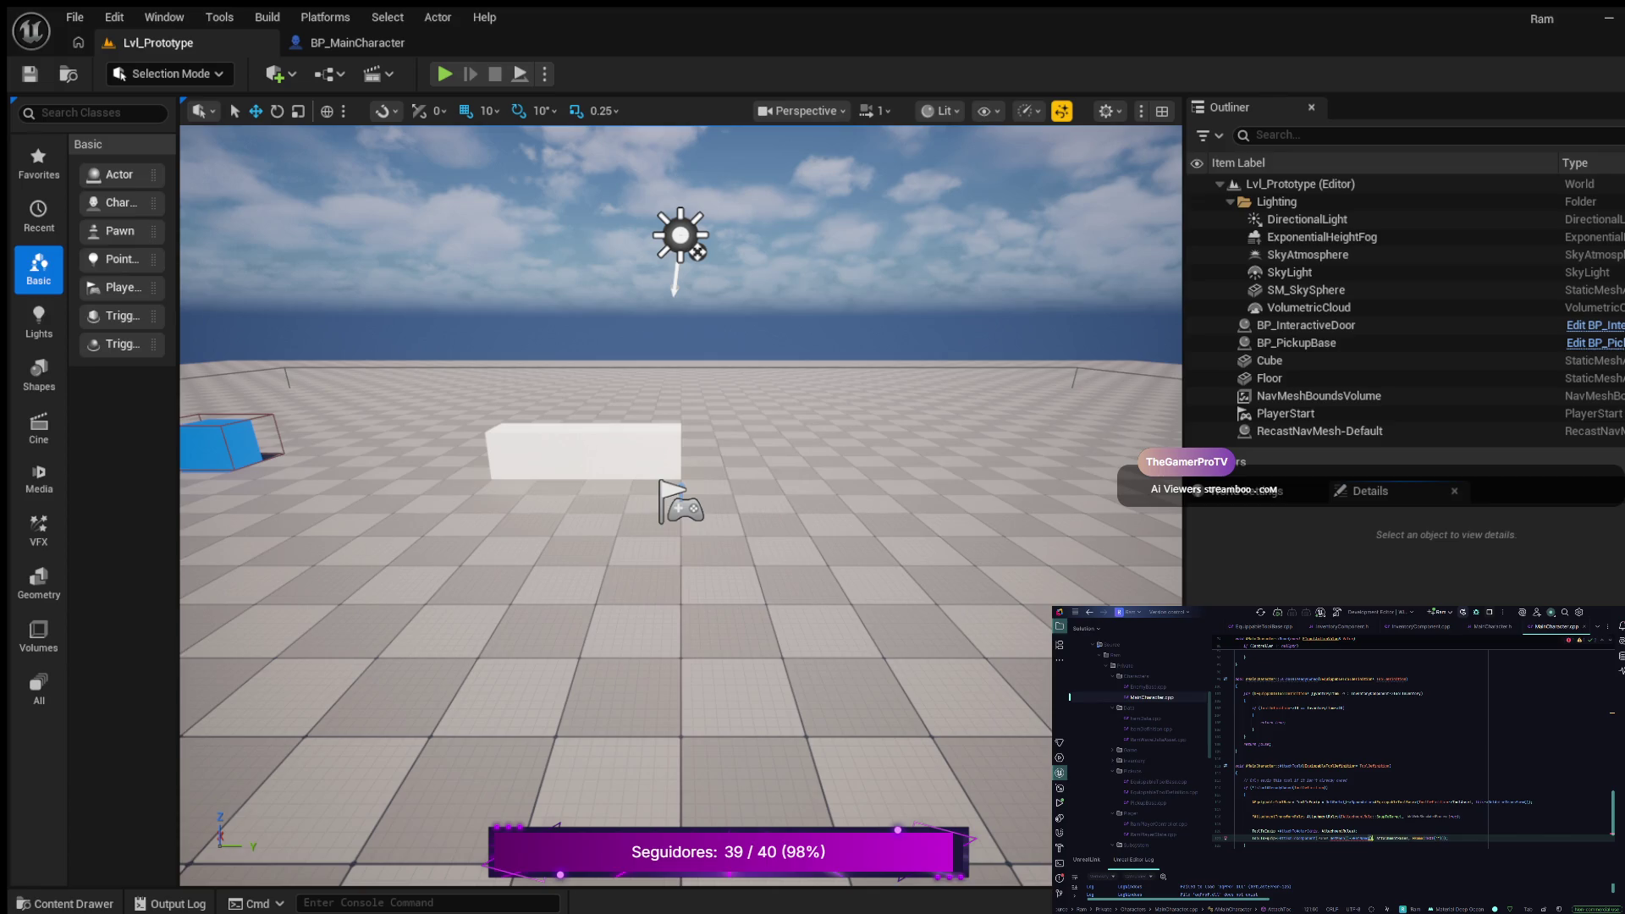
{"action": "key", "text": "BackSpace"}
{"action": "key", "text": "BackSpace"}
{"action": "key", "text": "BackSpace"}
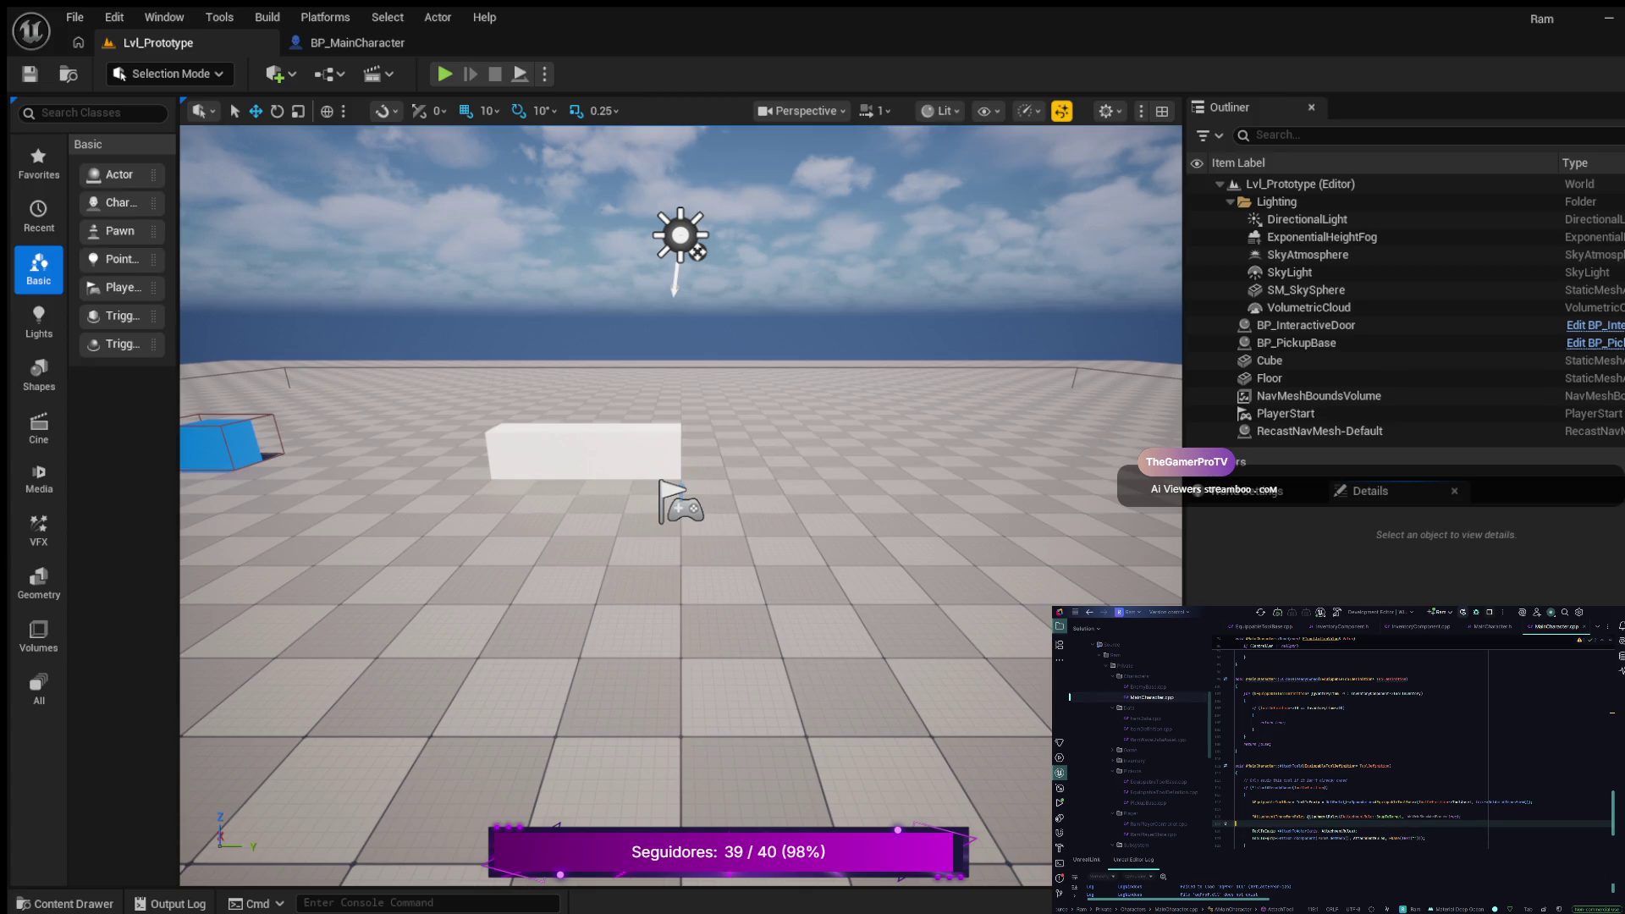
{"action": "left_click", "coordinate": [1236, 807]}
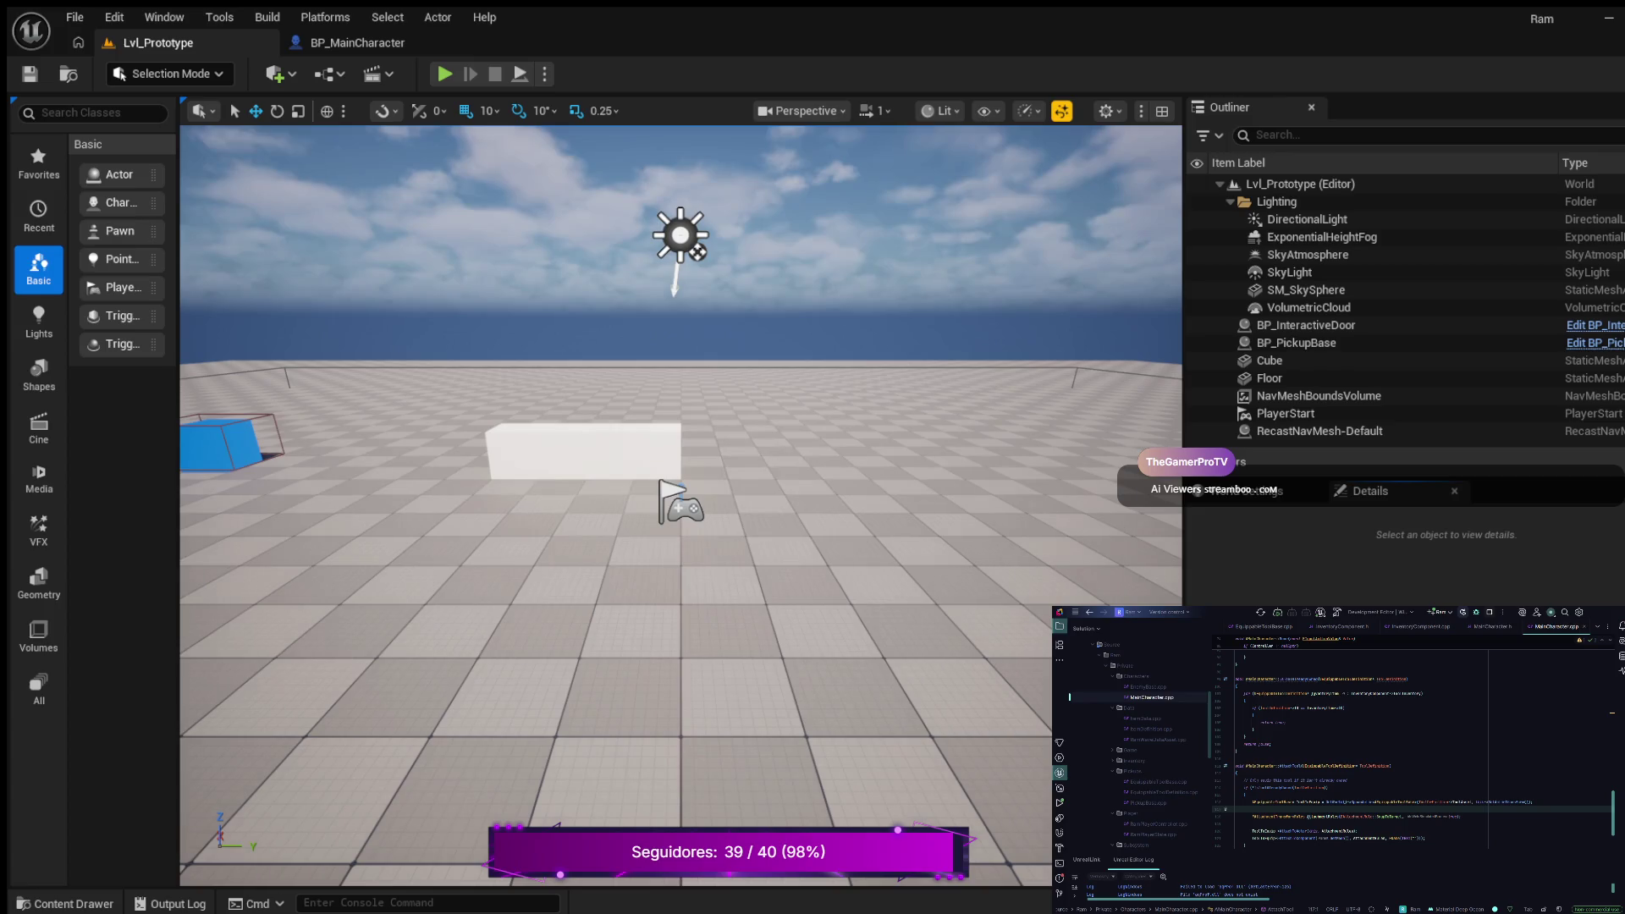
{"action": "left_click", "coordinate": [355, 42]}
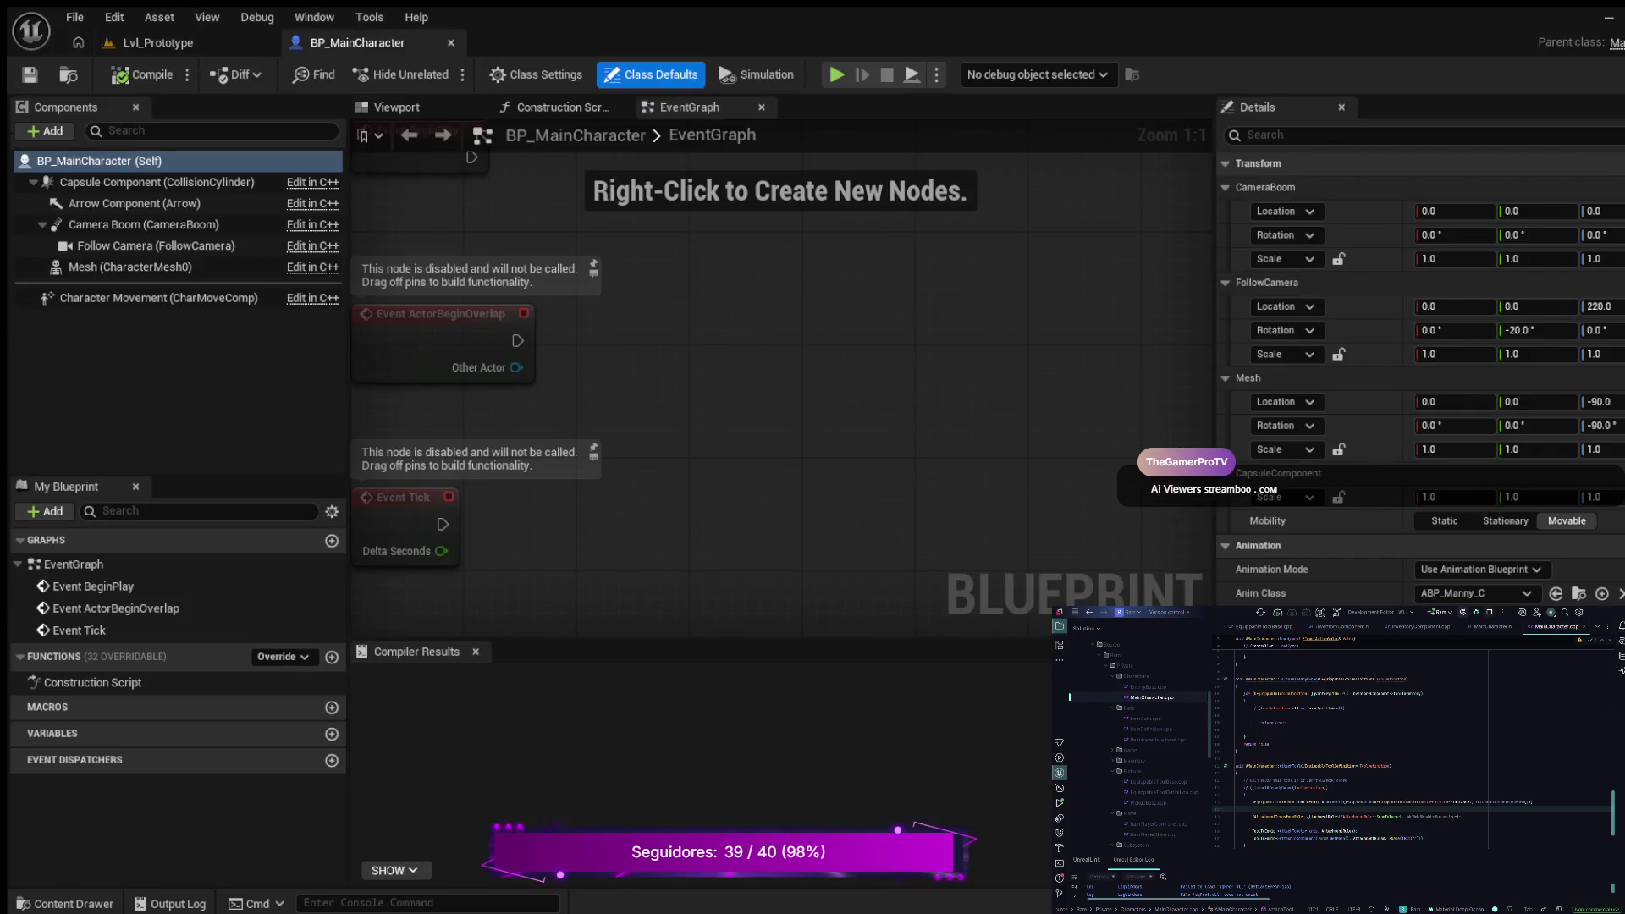
Step: From the BP_MainCharacter viewport, locate the SKM_Manny mesh and open its SK_Mannequin skeleton
{"action": "left_click", "coordinate": [396, 107]}
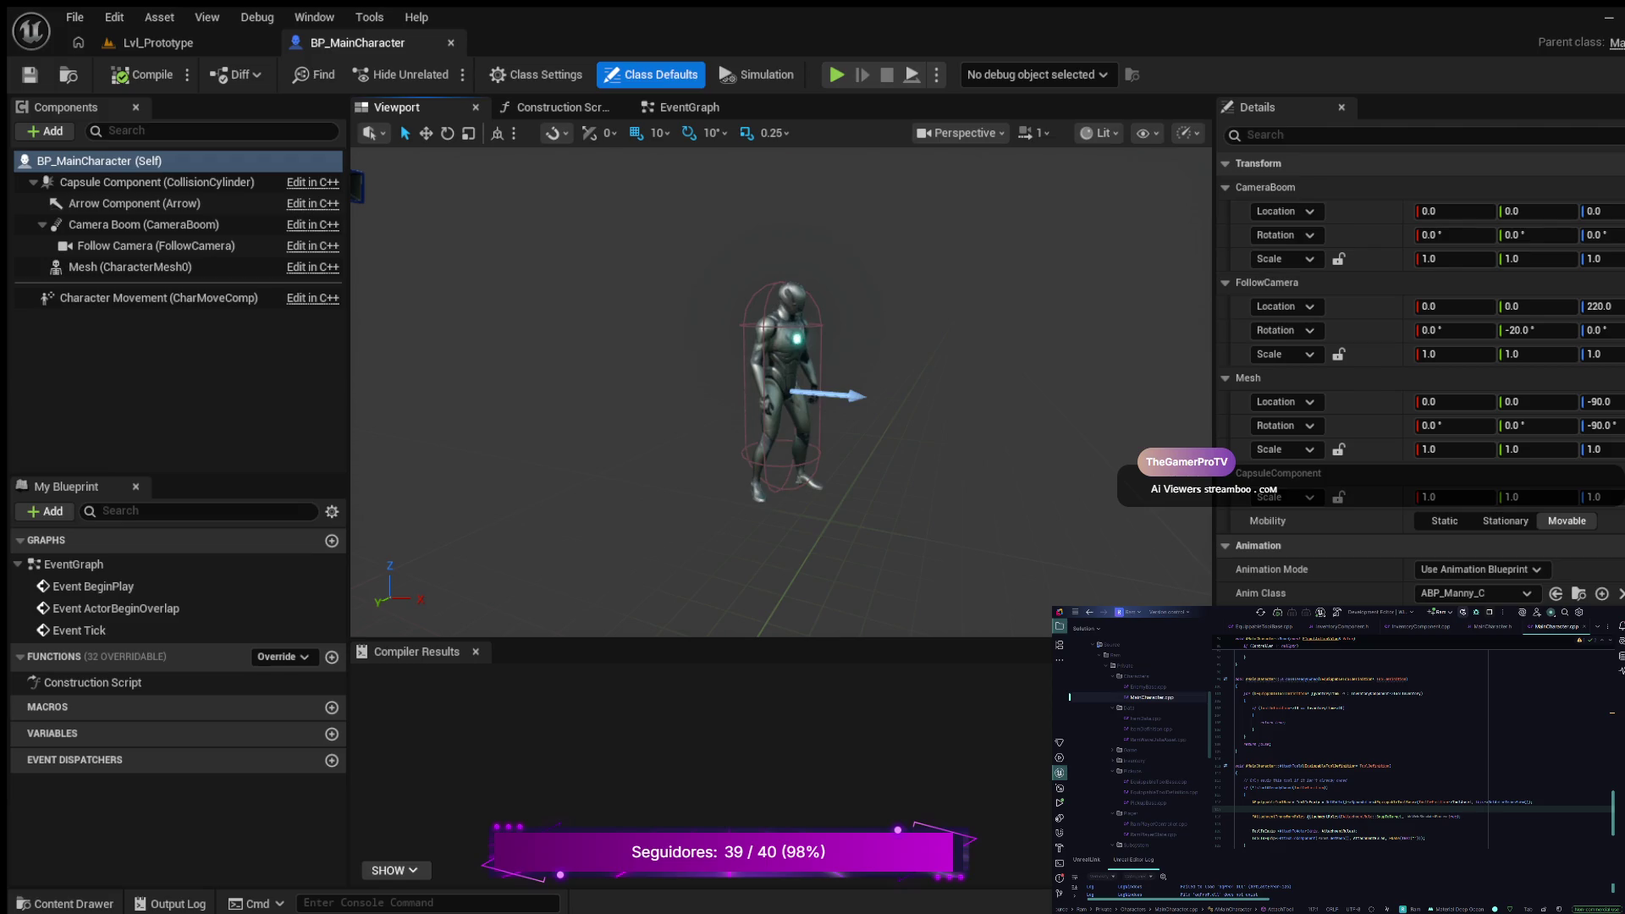
{"action": "scroll", "coordinate": [1420, 380], "scroll_direction": "down", "scroll_amount": 1}
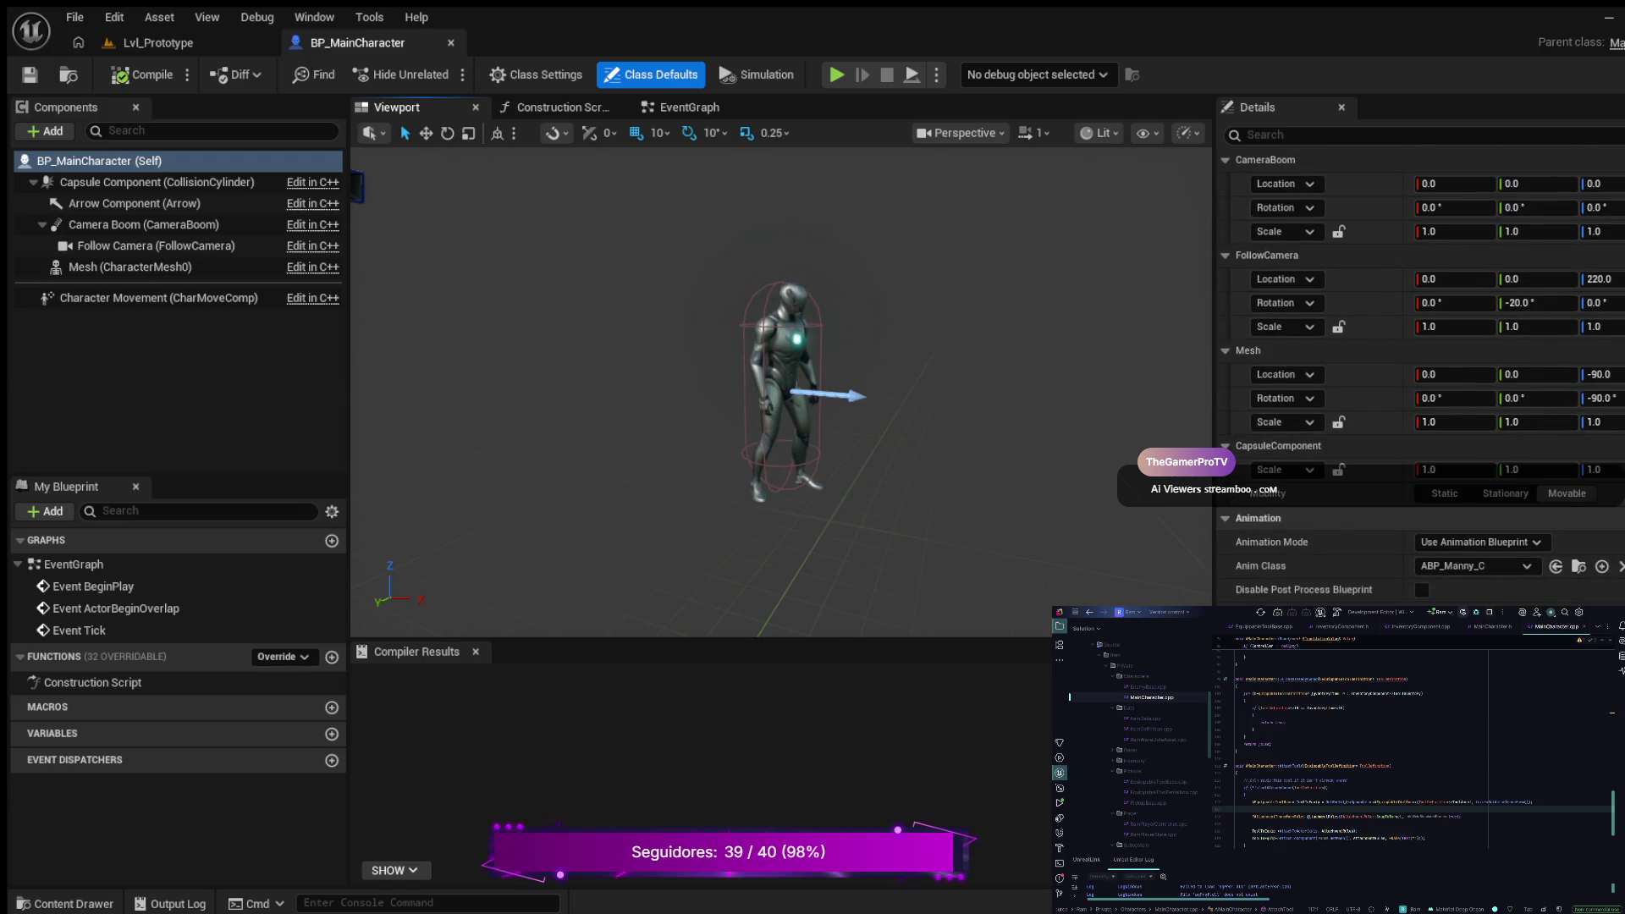
{"action": "key", "text": "ctrl+space"}
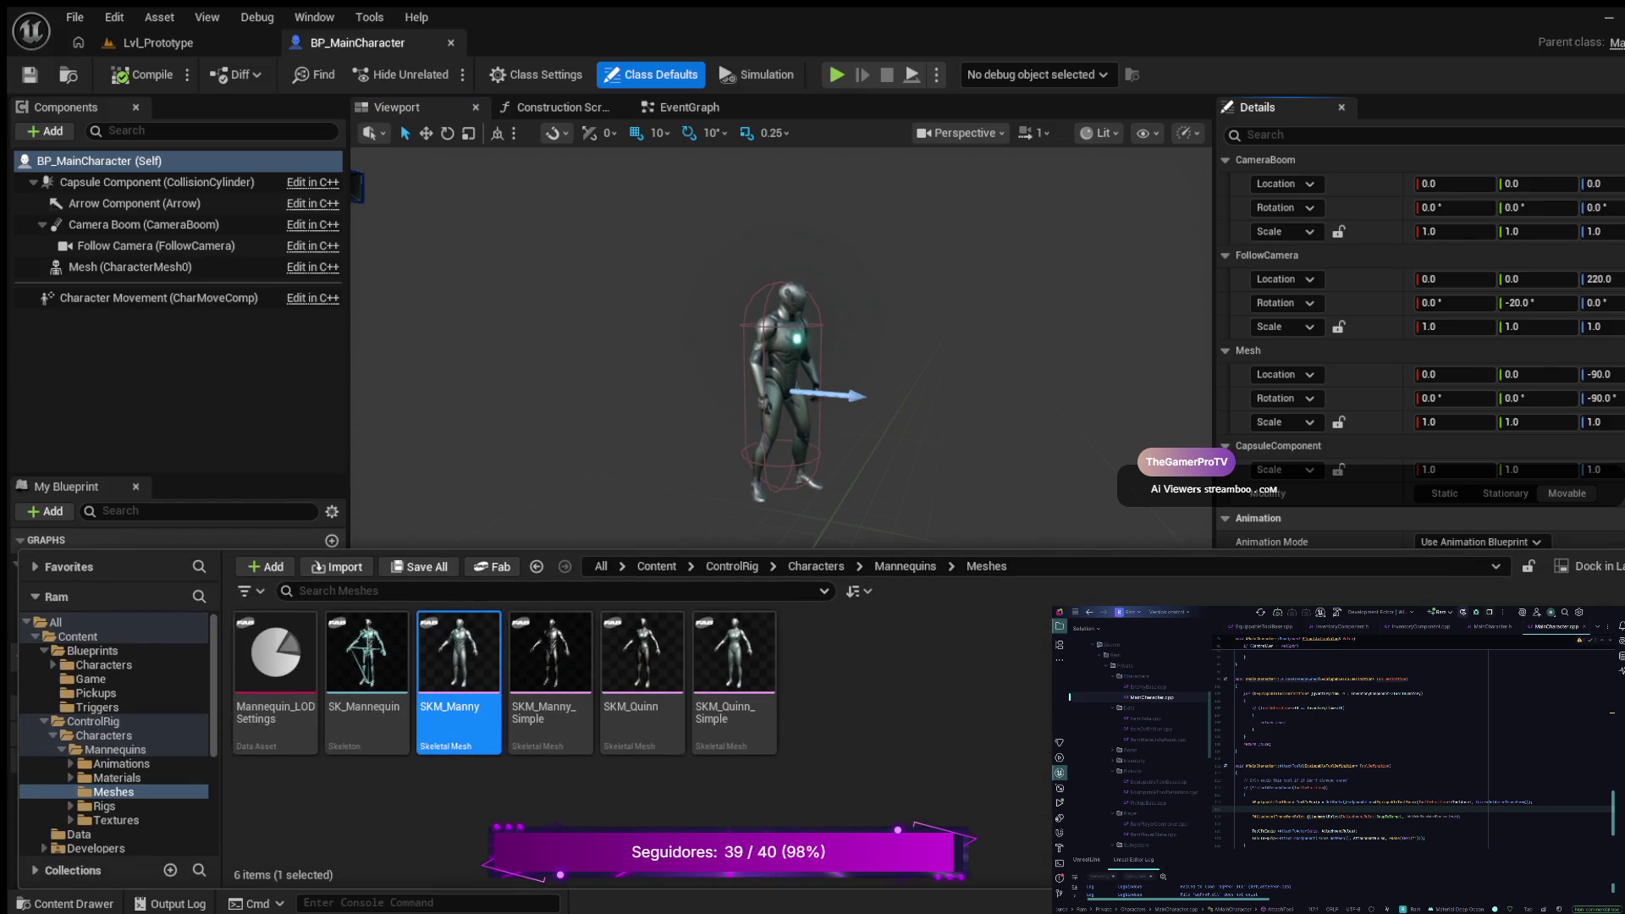
{"action": "key", "text": "ctrl+space"}
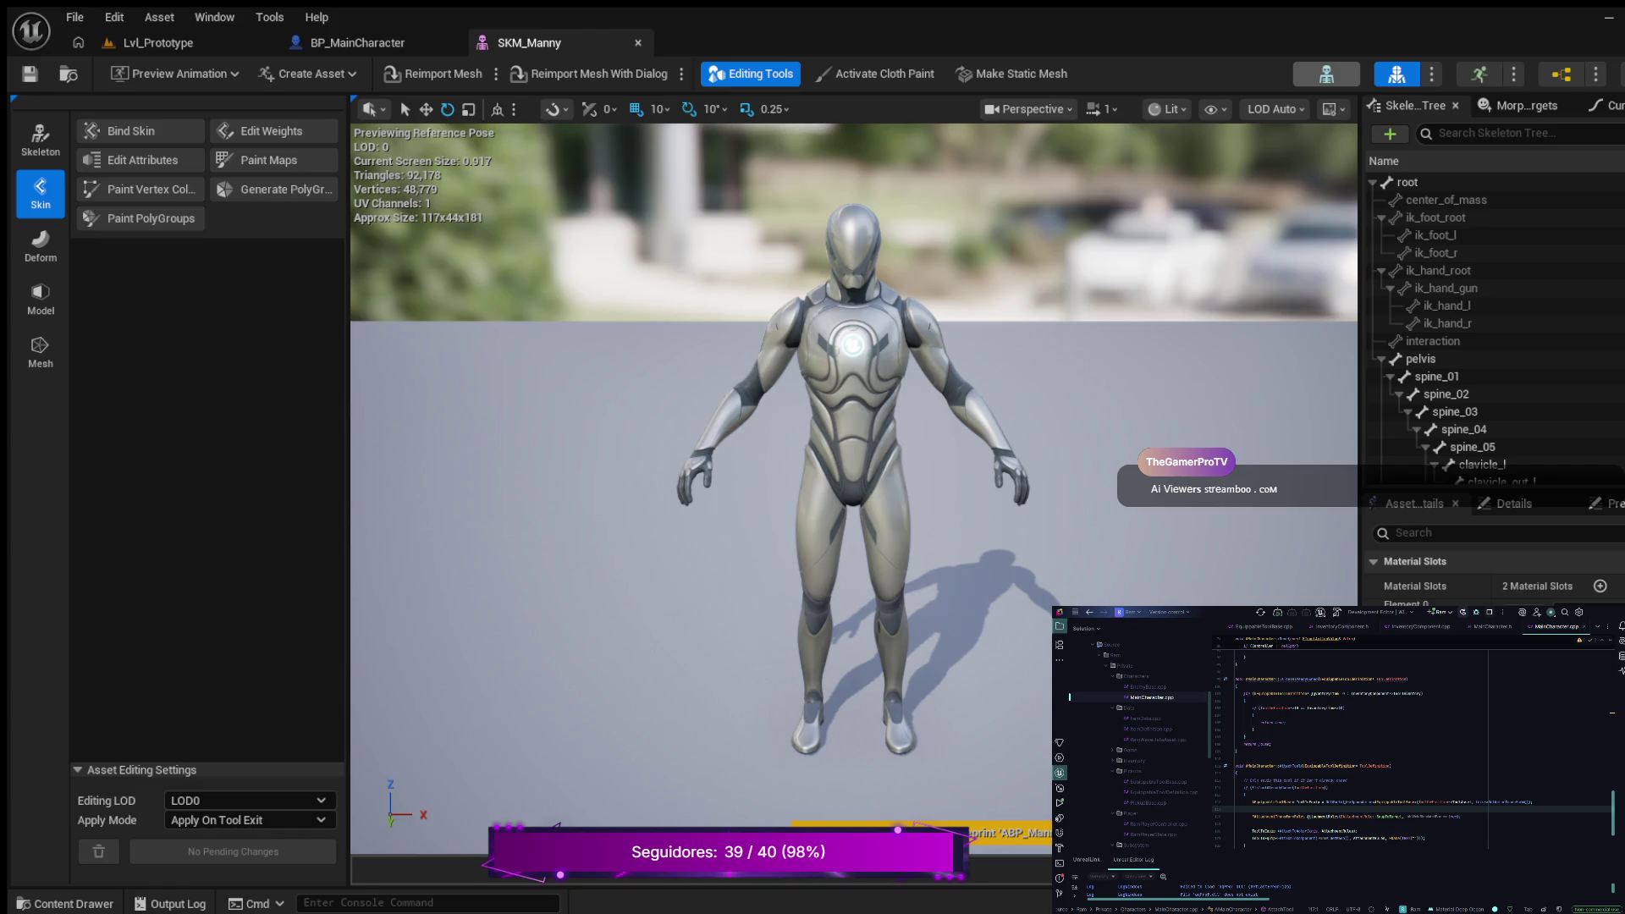
{"action": "left_click", "coordinate": [1326, 74]}
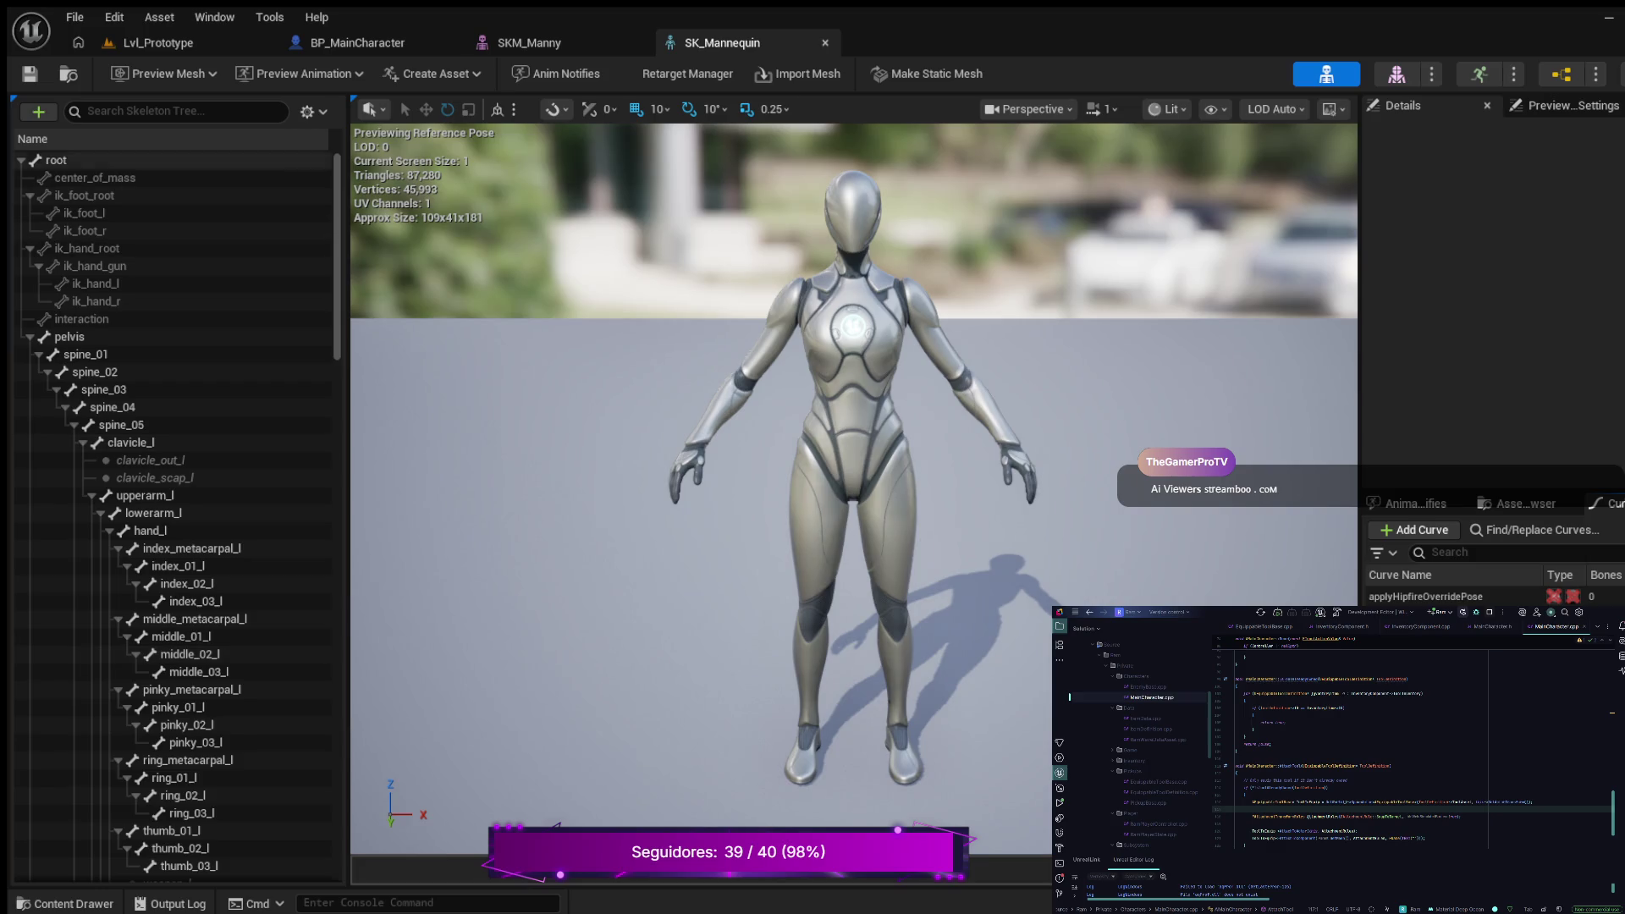
Step: Filter the skeleton tree for hand_r, then widen it to both hands and scroll the bones
{"action": "left_click", "coordinate": [88, 111]}
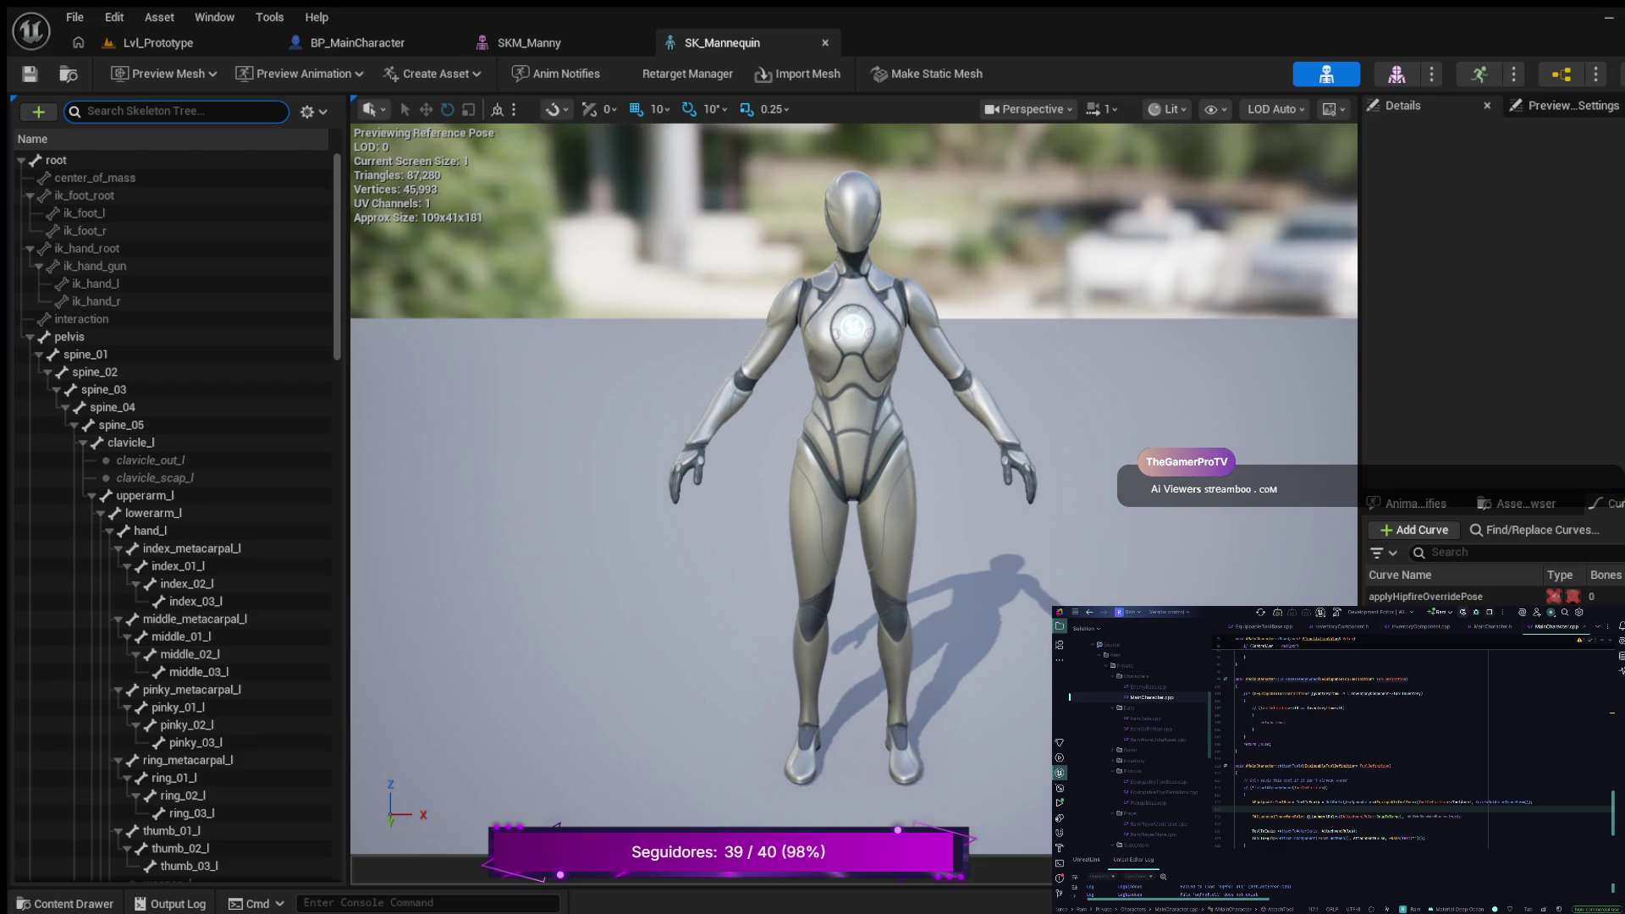
{"action": "type", "text": "hand_"}
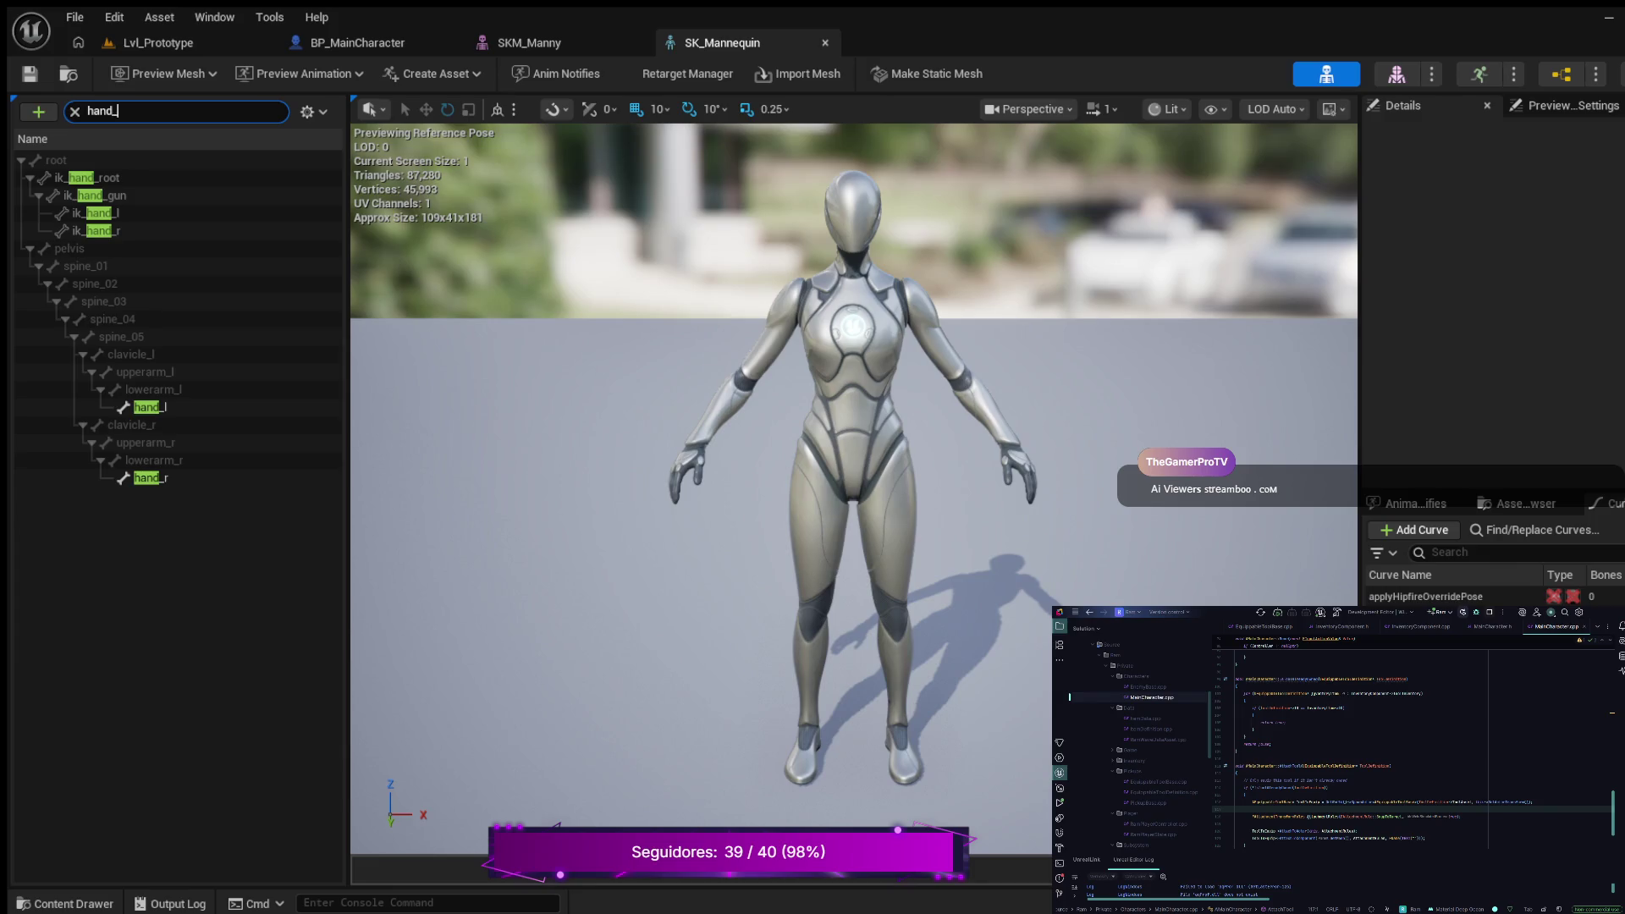
{"action": "type", "text": "r"}
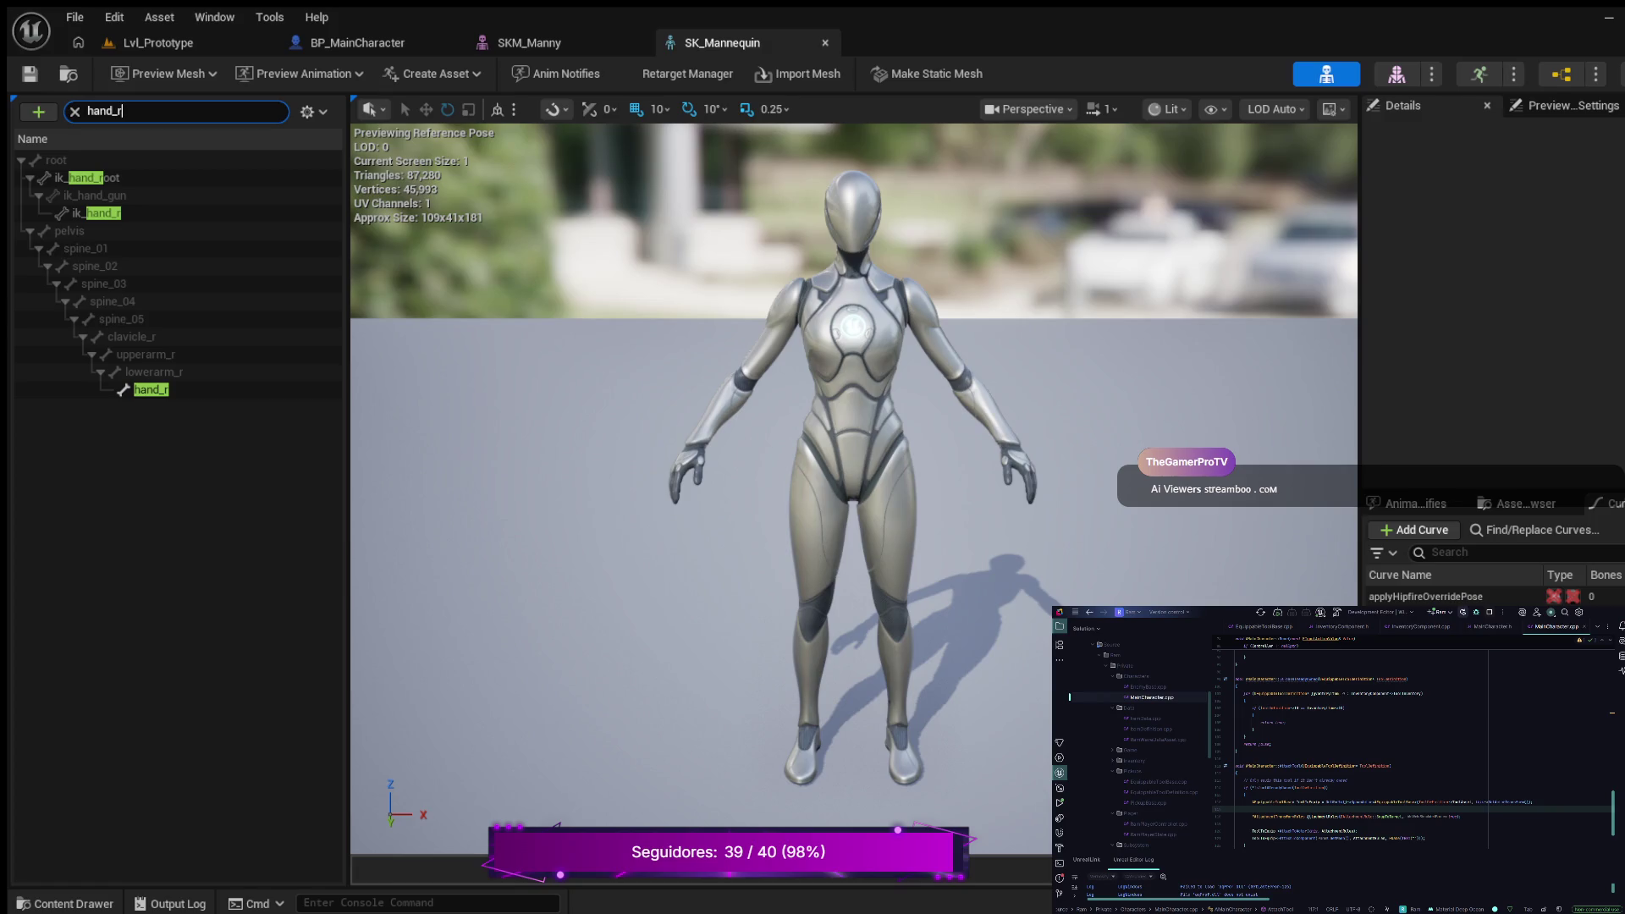
{"action": "key", "text": "BackSpace"}
{"action": "key", "text": "BackSpace"}
{"action": "key", "text": "BackSpace"}
{"action": "key", "text": "BackSpace"}
{"action": "key", "text": "BackSpace"}
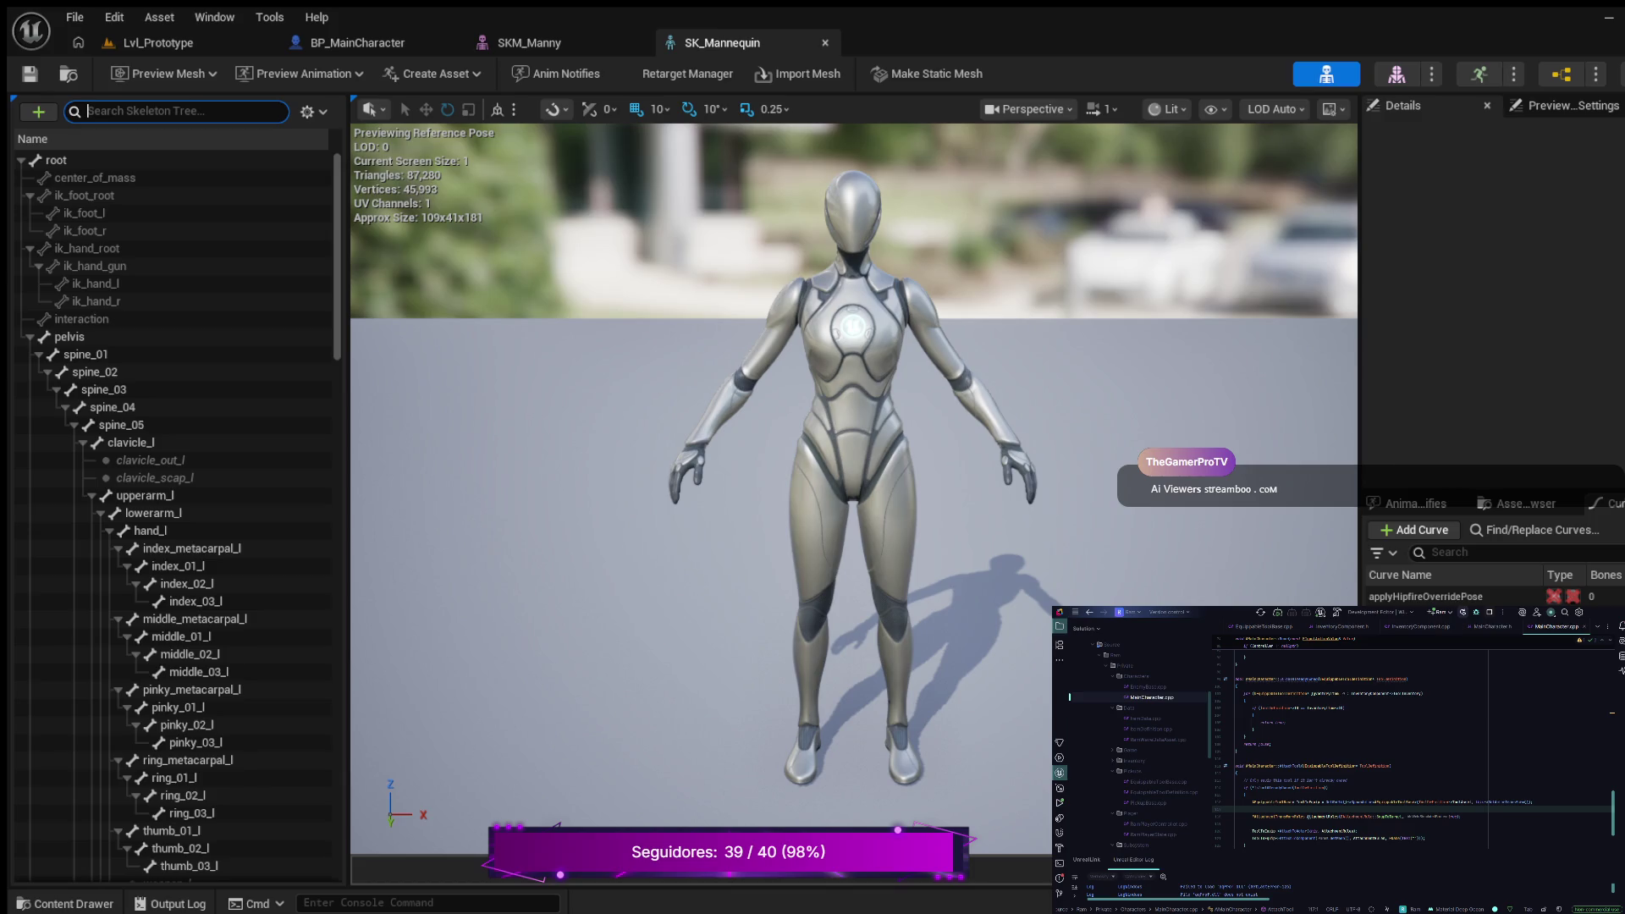
{"action": "scroll", "coordinate": [170, 550], "scroll_direction": "down", "scroll_amount": 2}
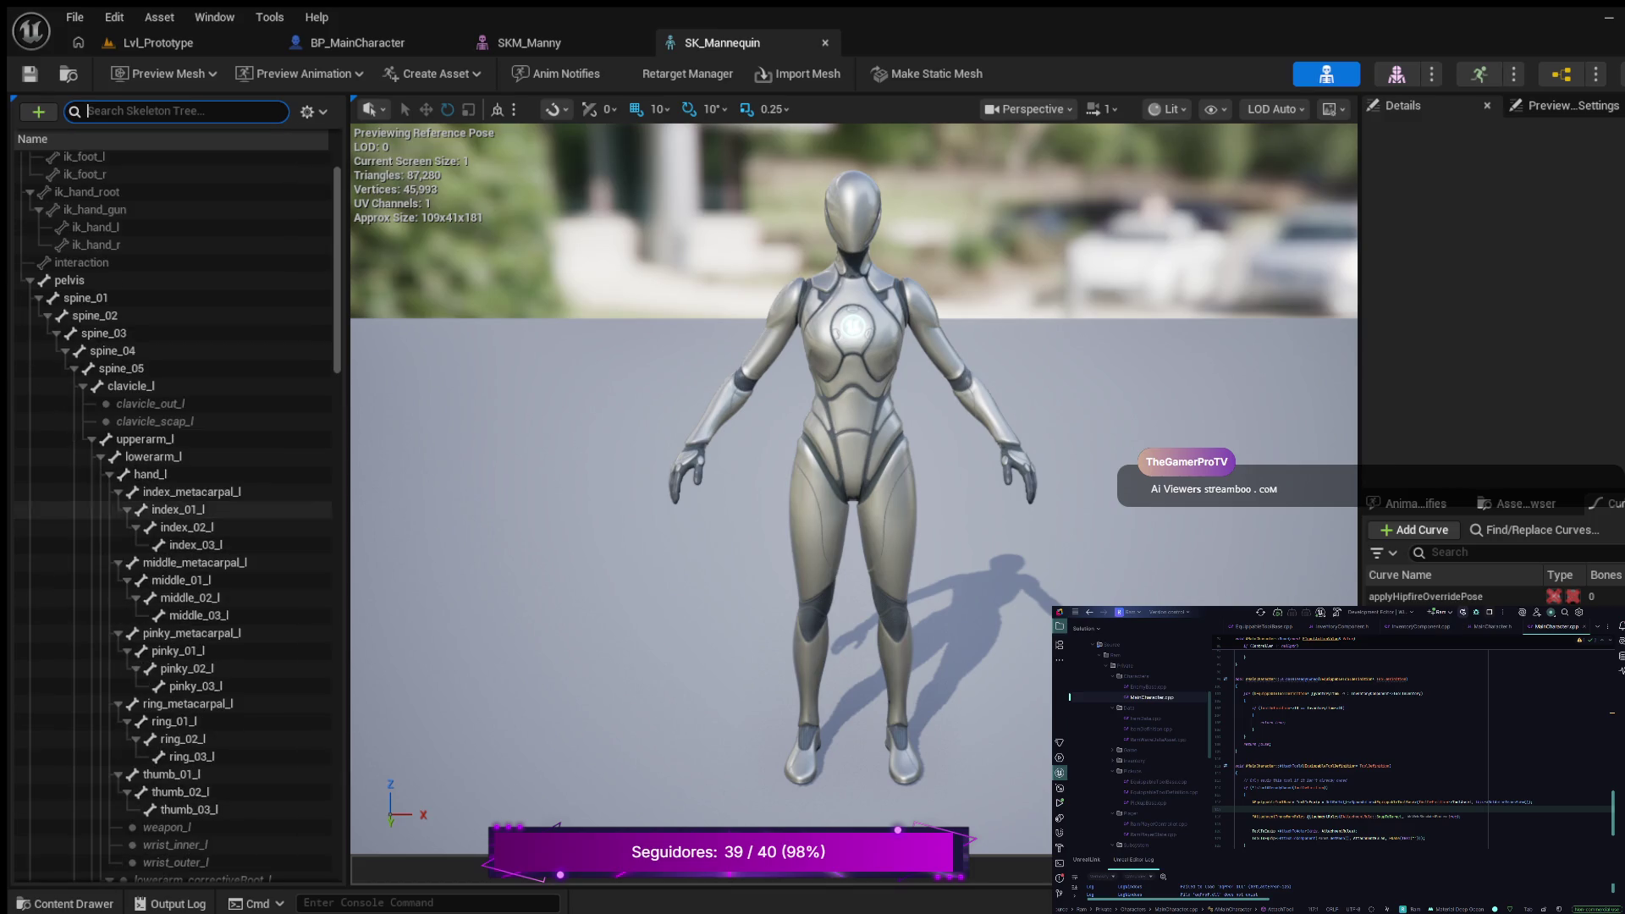
{"action": "scroll", "coordinate": [169, 389], "scroll_direction": "down", "scroll_amount": 5}
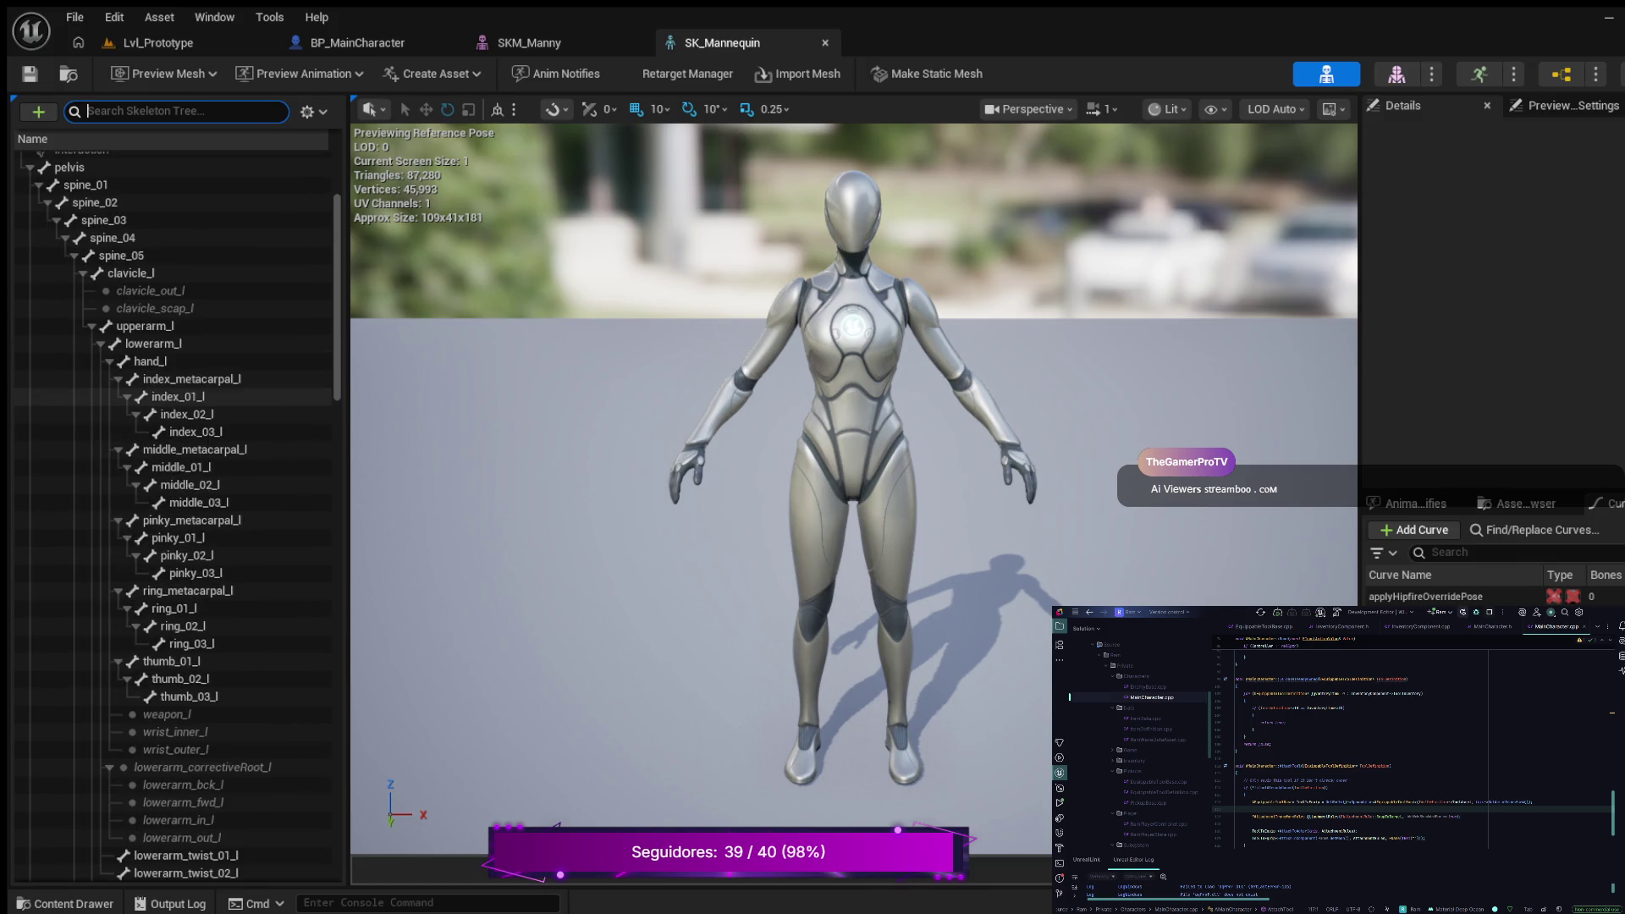
{"action": "scroll", "coordinate": [170, 508], "scroll_direction": "down", "scroll_amount": 4}
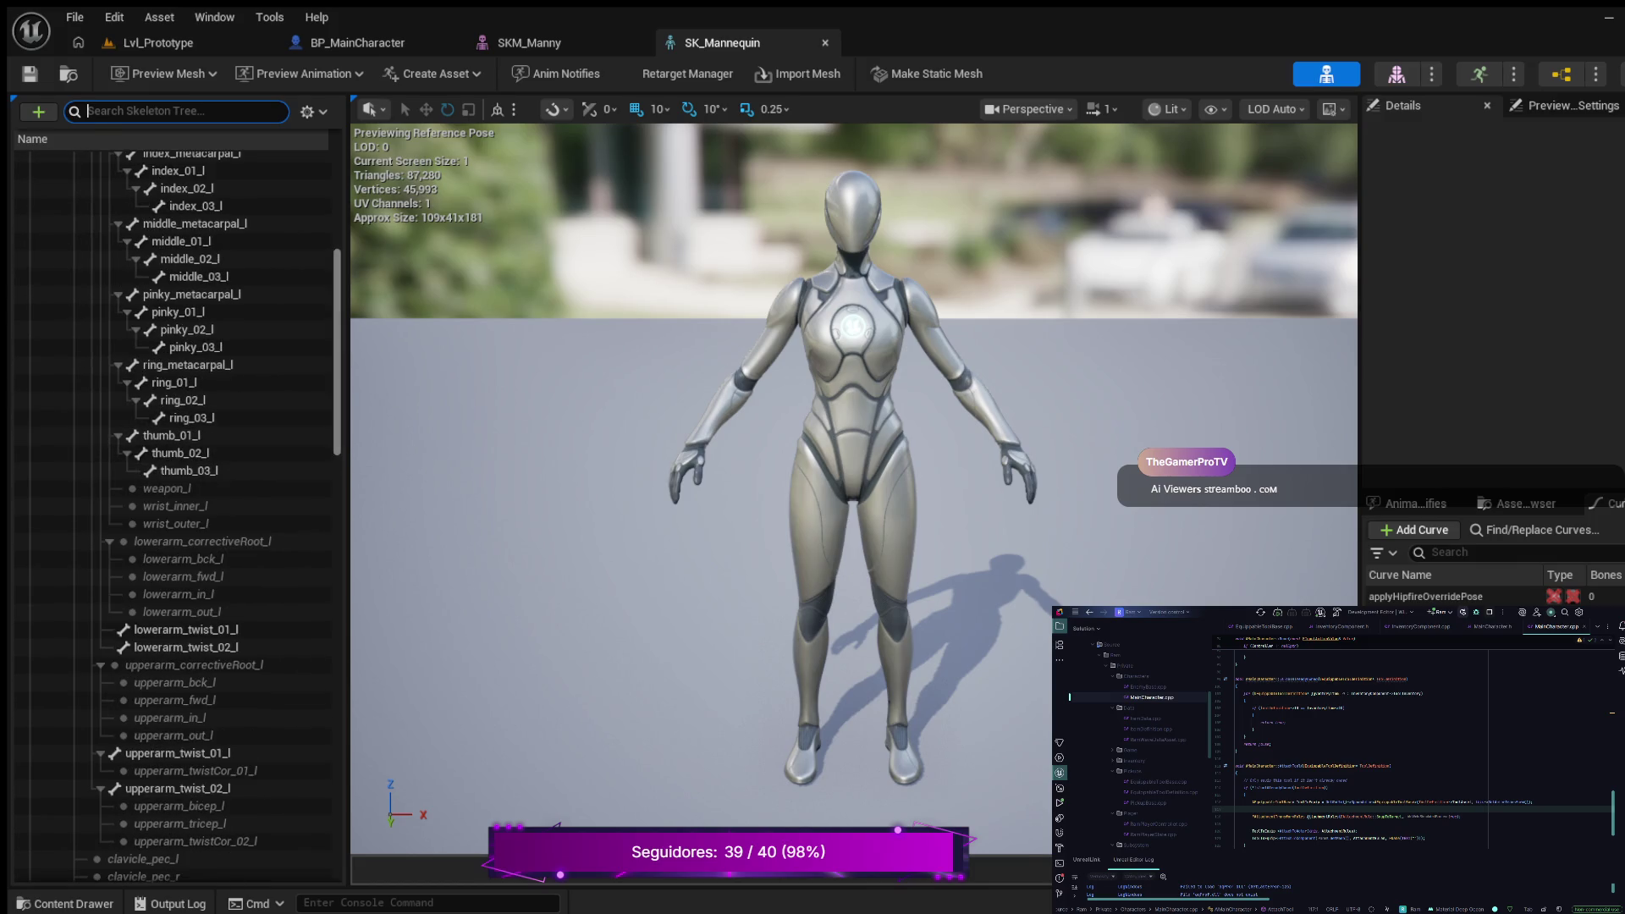
{"action": "scroll", "coordinate": [169, 516], "scroll_direction": "down", "scroll_amount": 6}
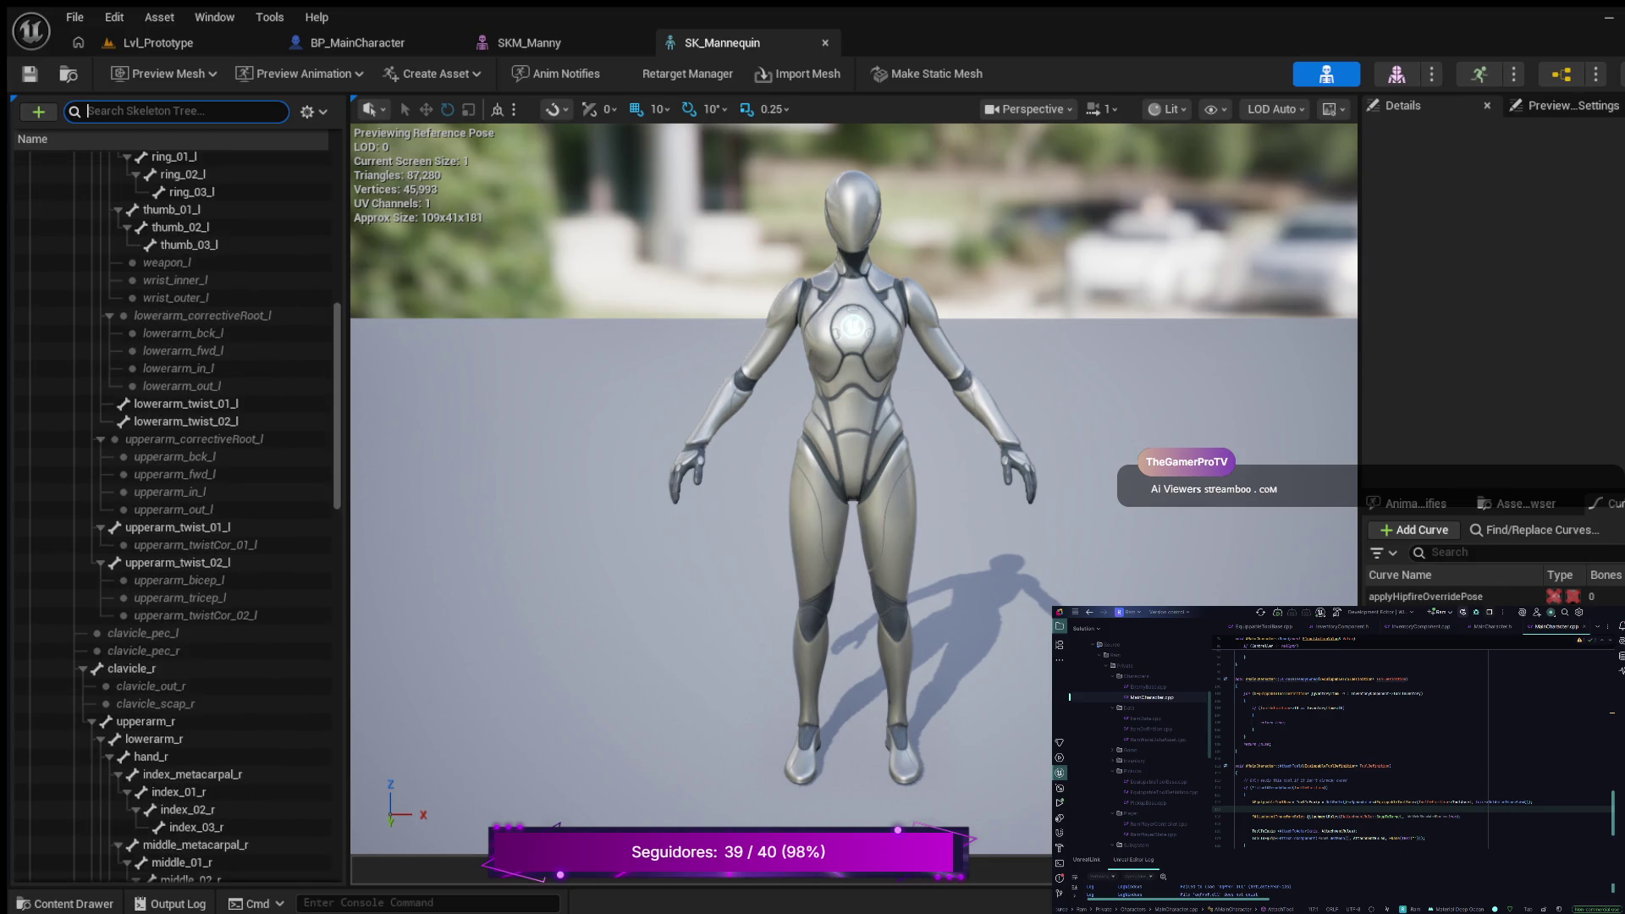
{"action": "scroll", "coordinate": [169, 440], "scroll_direction": "down", "scroll_amount": 2}
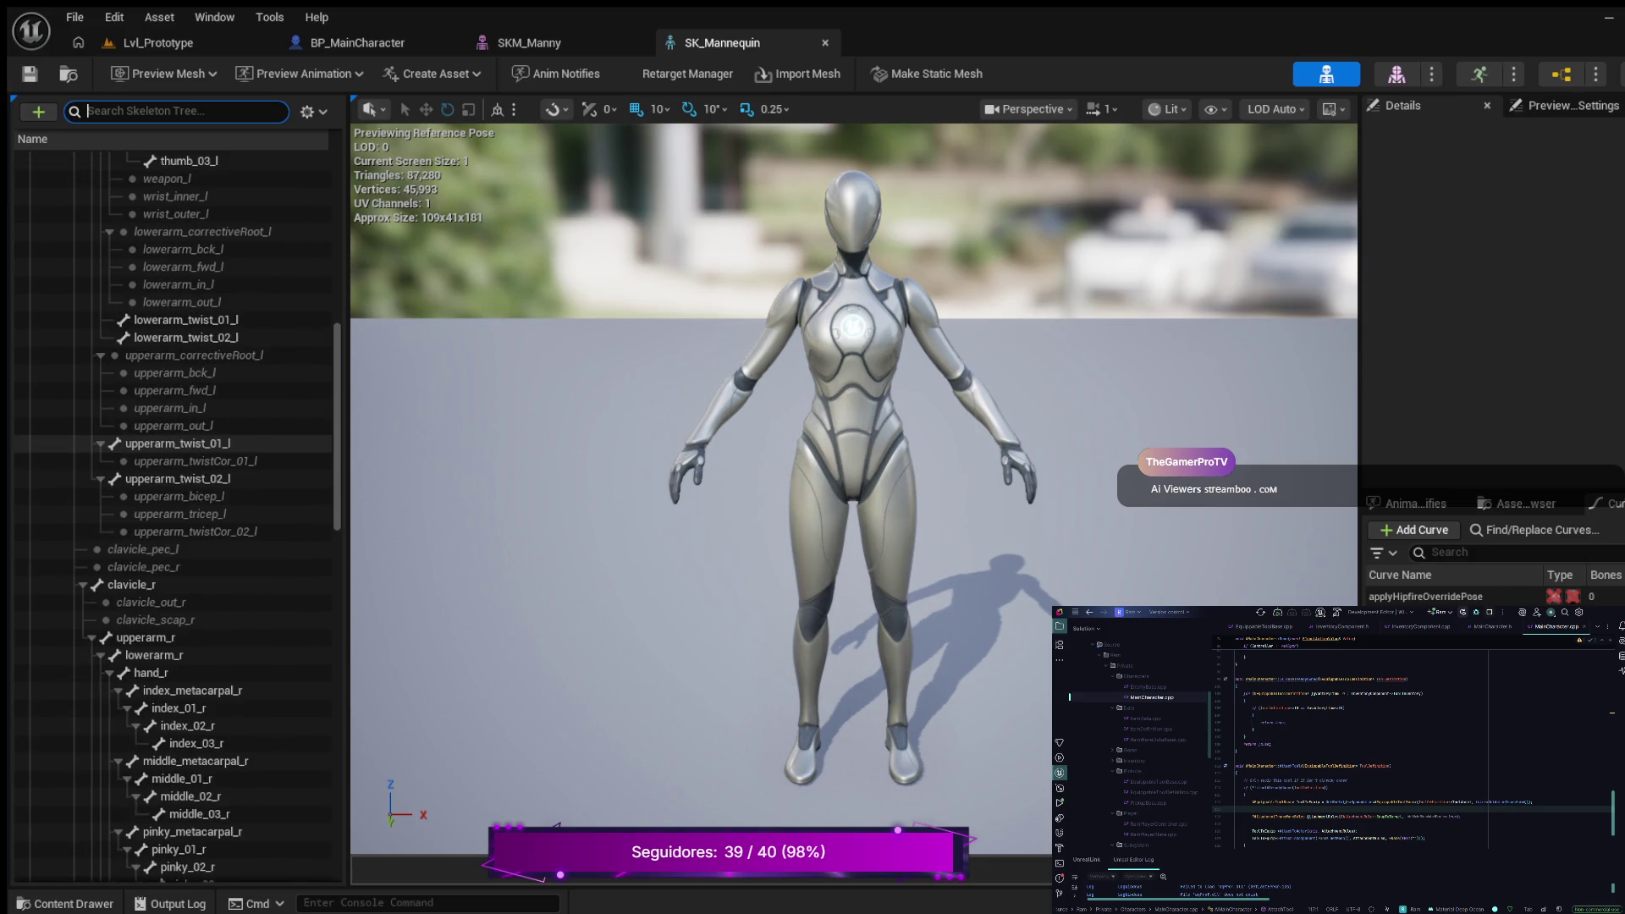
{"action": "scroll", "coordinate": [169, 440], "scroll_direction": "down", "scroll_amount": 5}
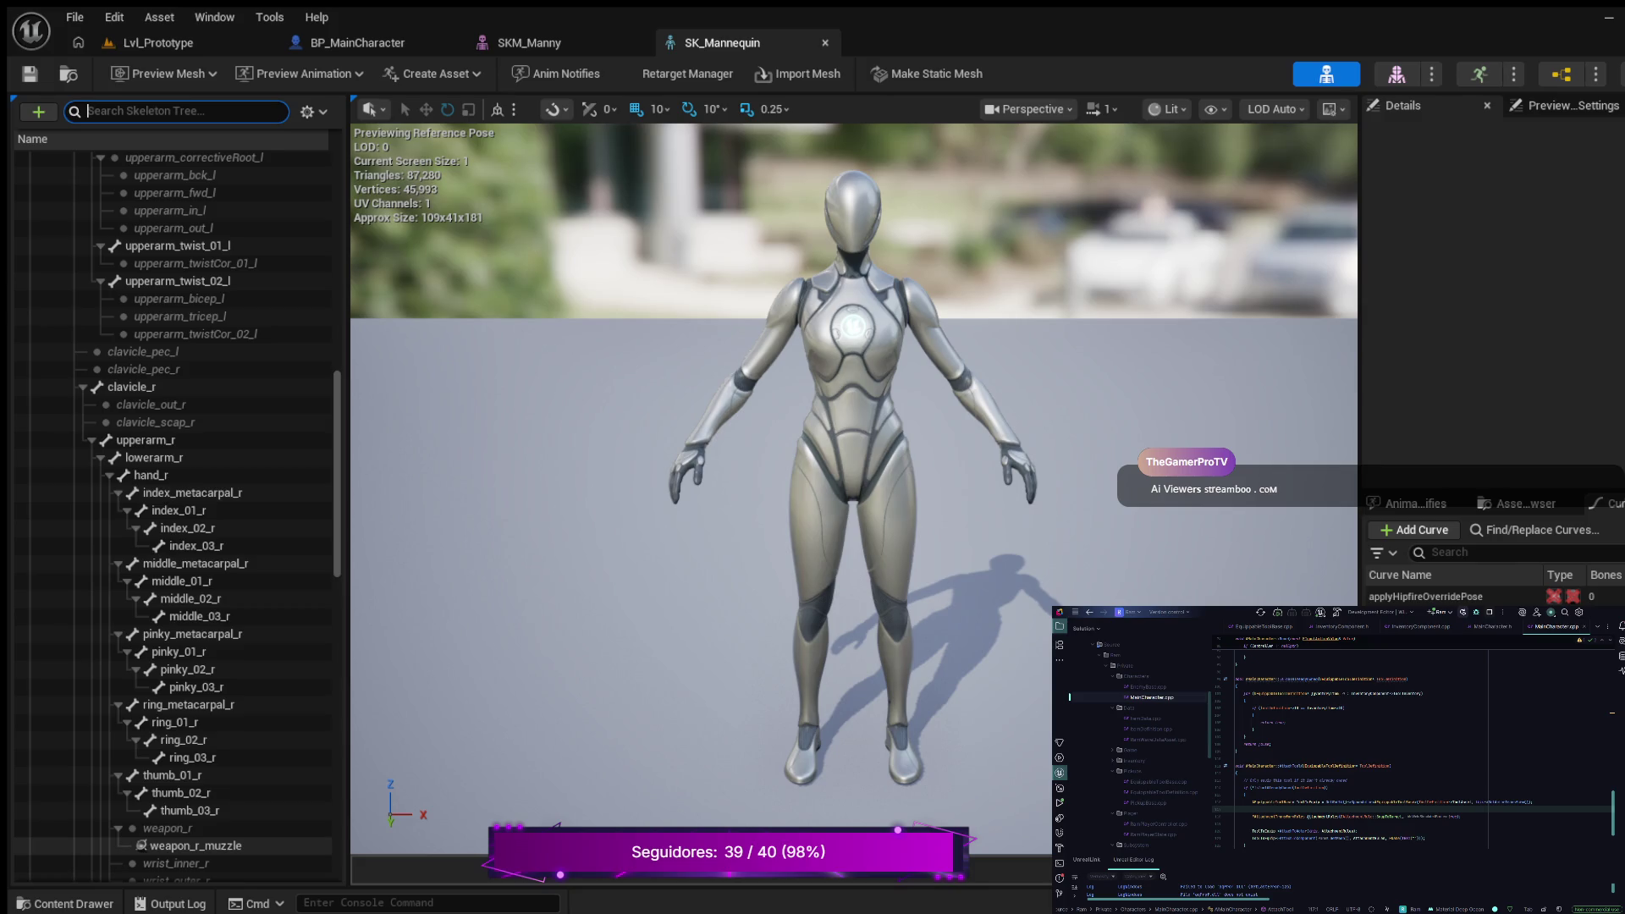
Step: Select the weapon_r_muzzle socket on weapon_r and review its Socket Parameters in Details
{"action": "left_click", "coordinate": [195, 845]}
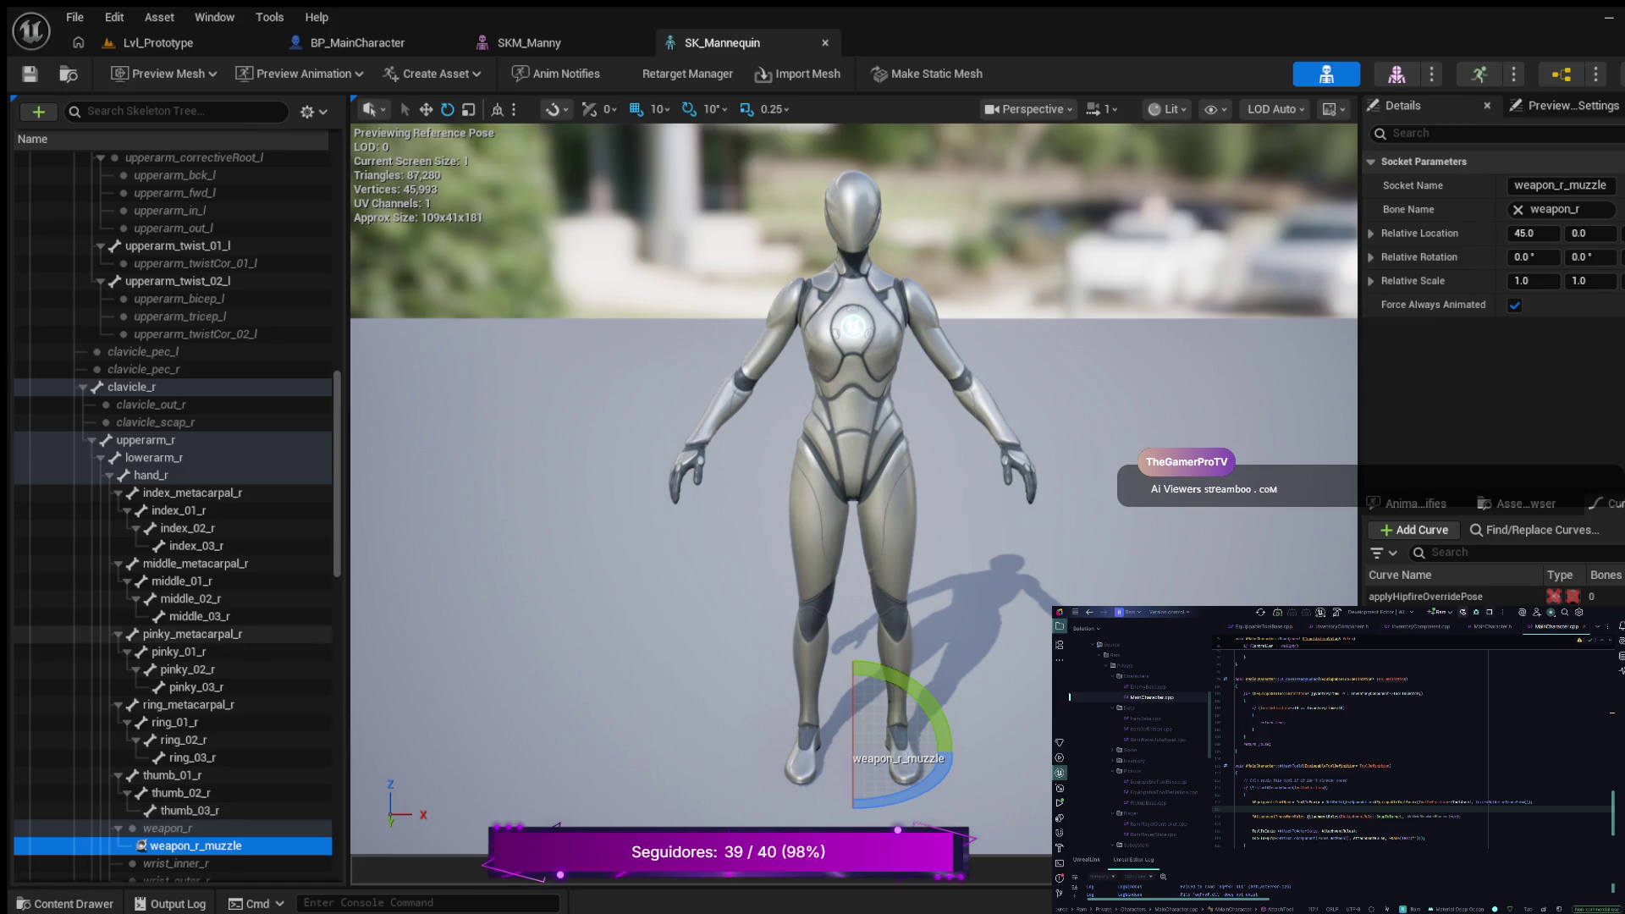
{"action": "scroll", "coordinate": [173, 516], "scroll_direction": "down", "scroll_amount": 5}
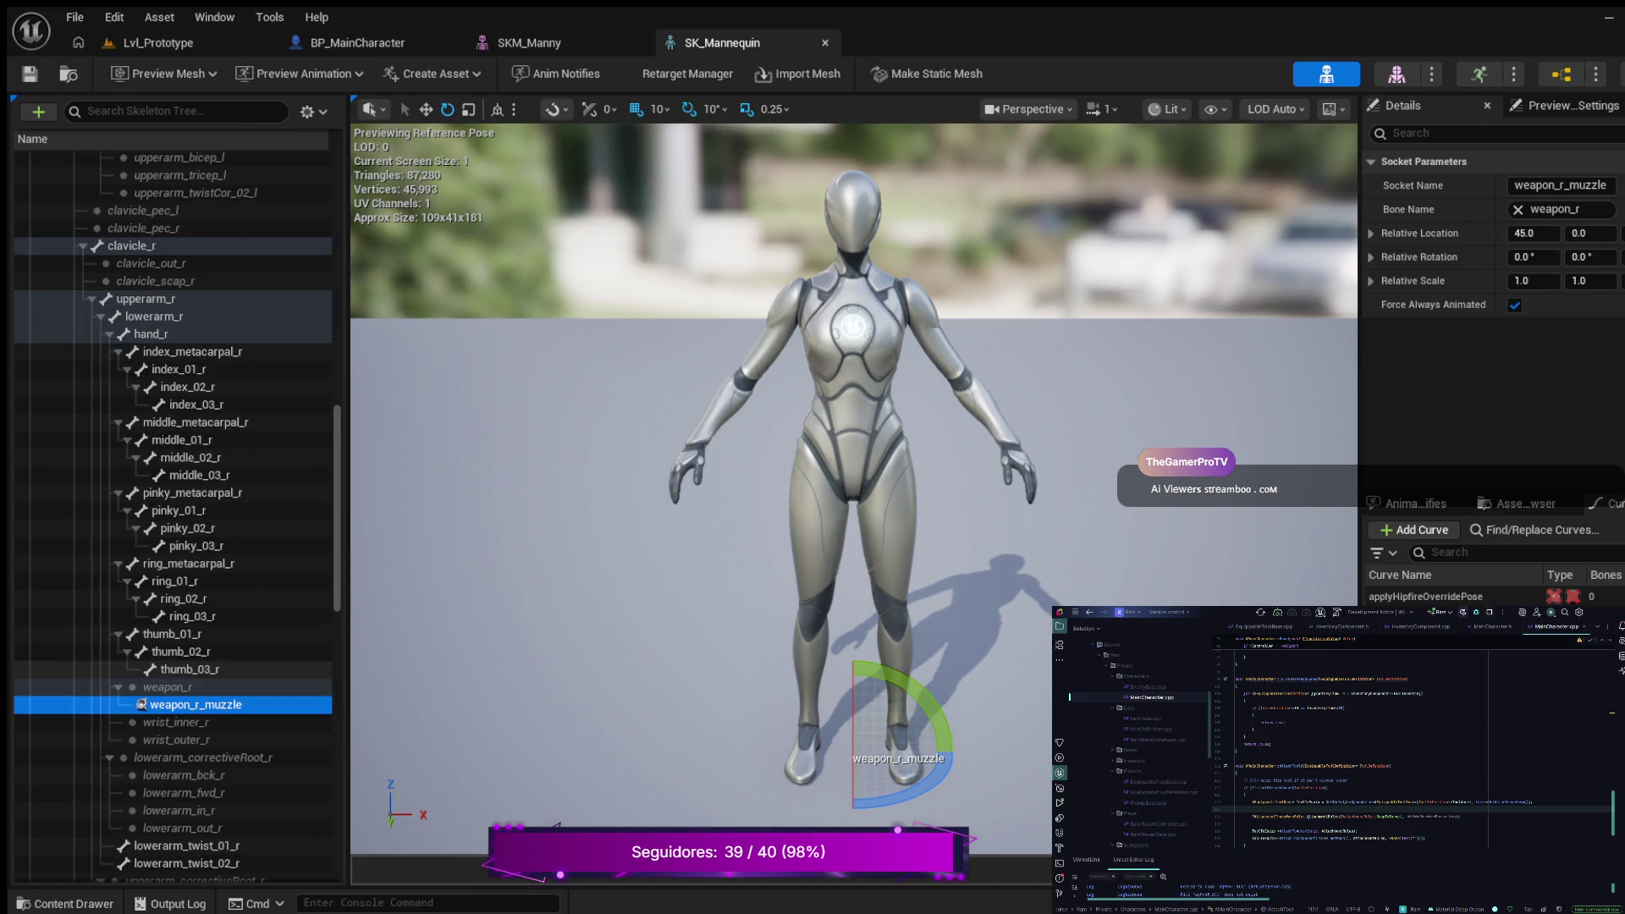
{"action": "scroll", "coordinate": [173, 516], "scroll_direction": "down", "scroll_amount": 4}
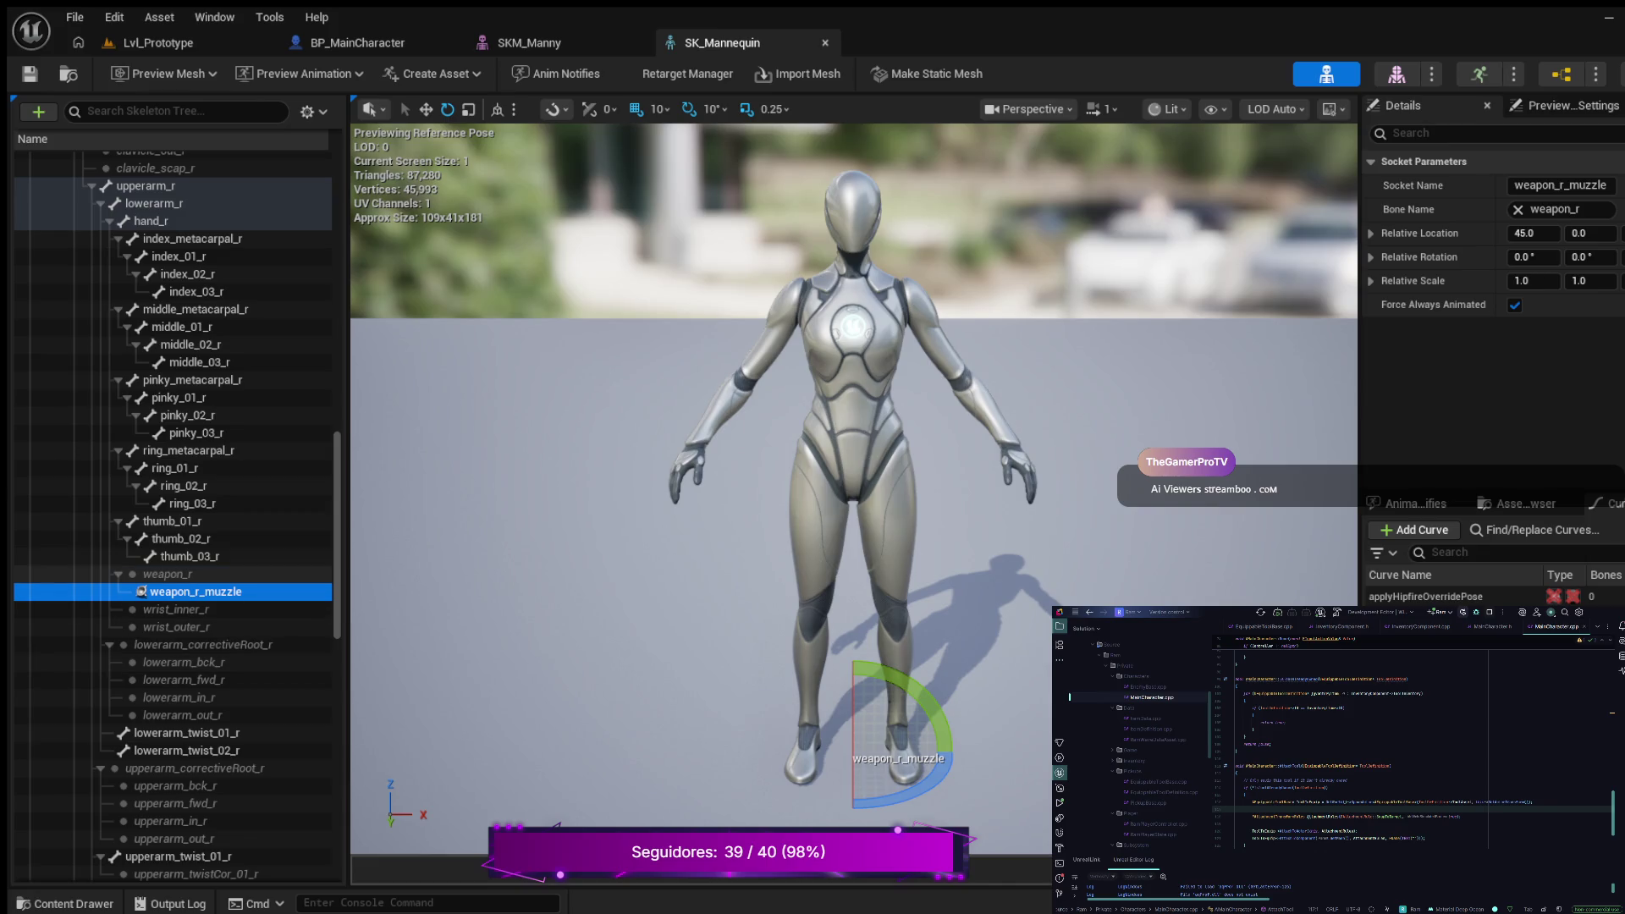
{"action": "scroll", "coordinate": [169, 508], "scroll_direction": "down", "scroll_amount": 5}
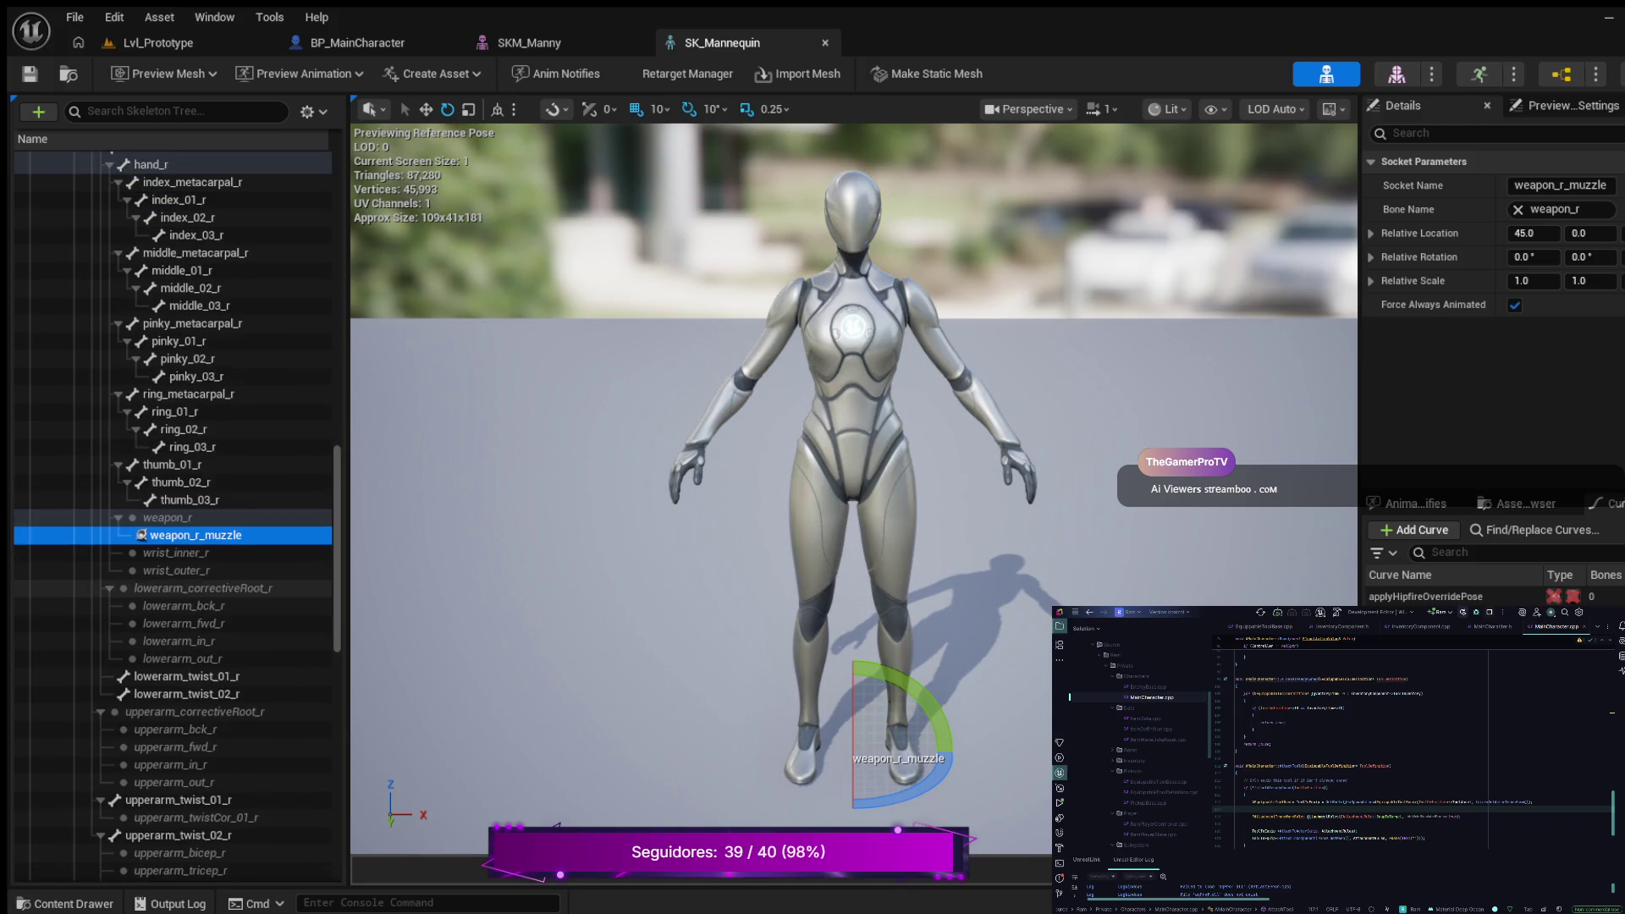
{"action": "scroll", "coordinate": [169, 605], "scroll_direction": "down", "scroll_amount": 3}
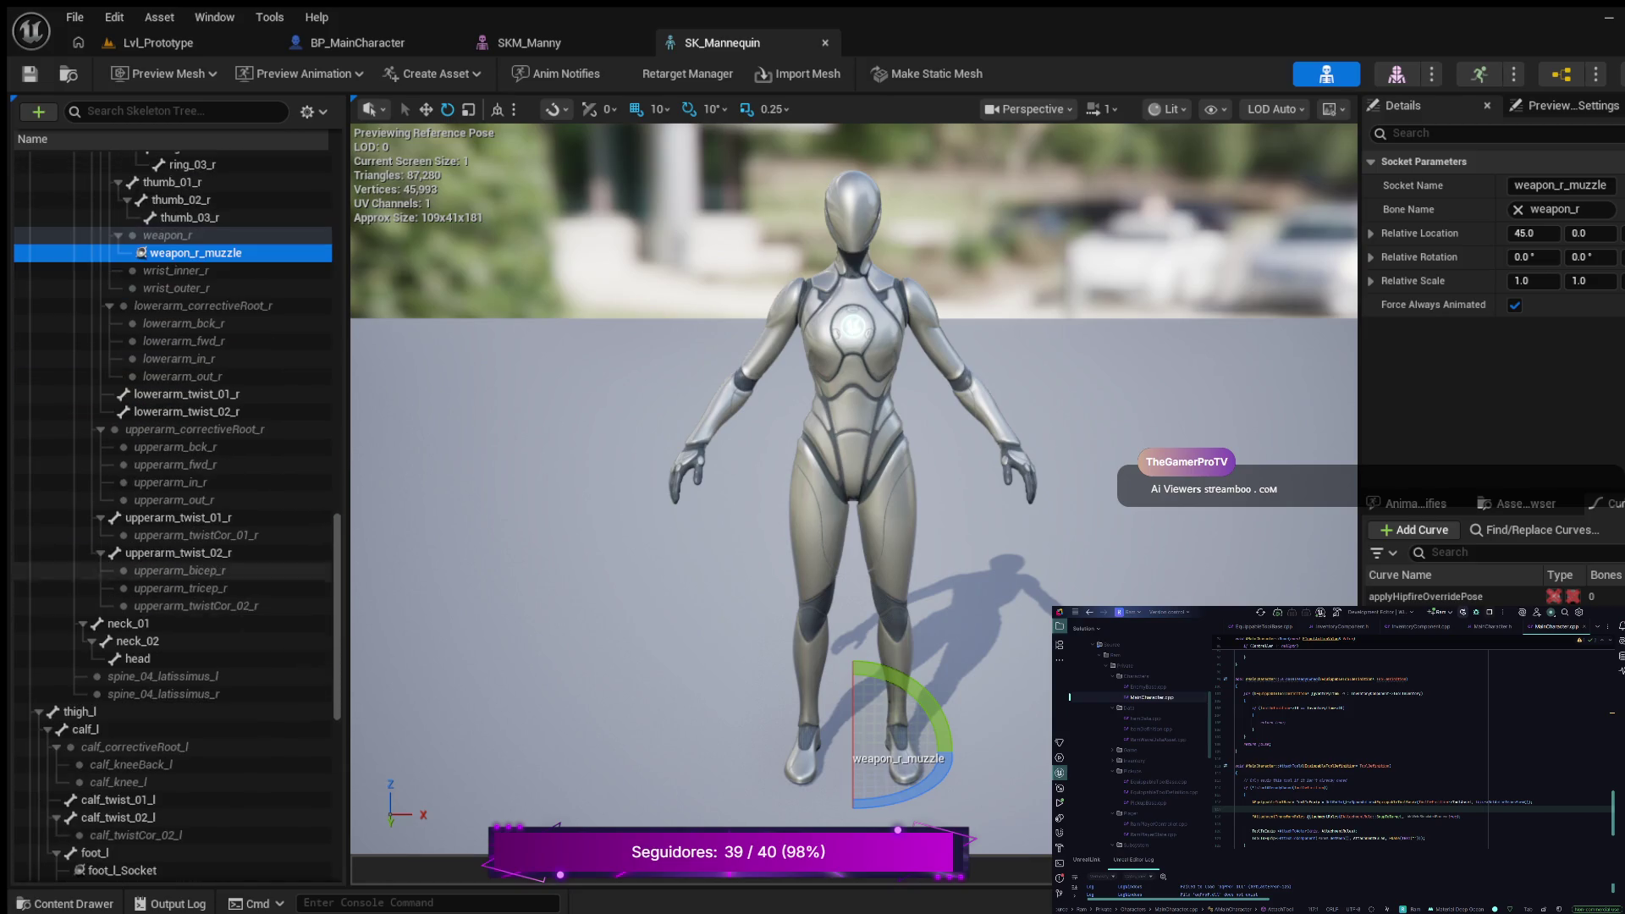
{"action": "scroll", "coordinate": [170, 605], "scroll_direction": "down", "scroll_amount": 1}
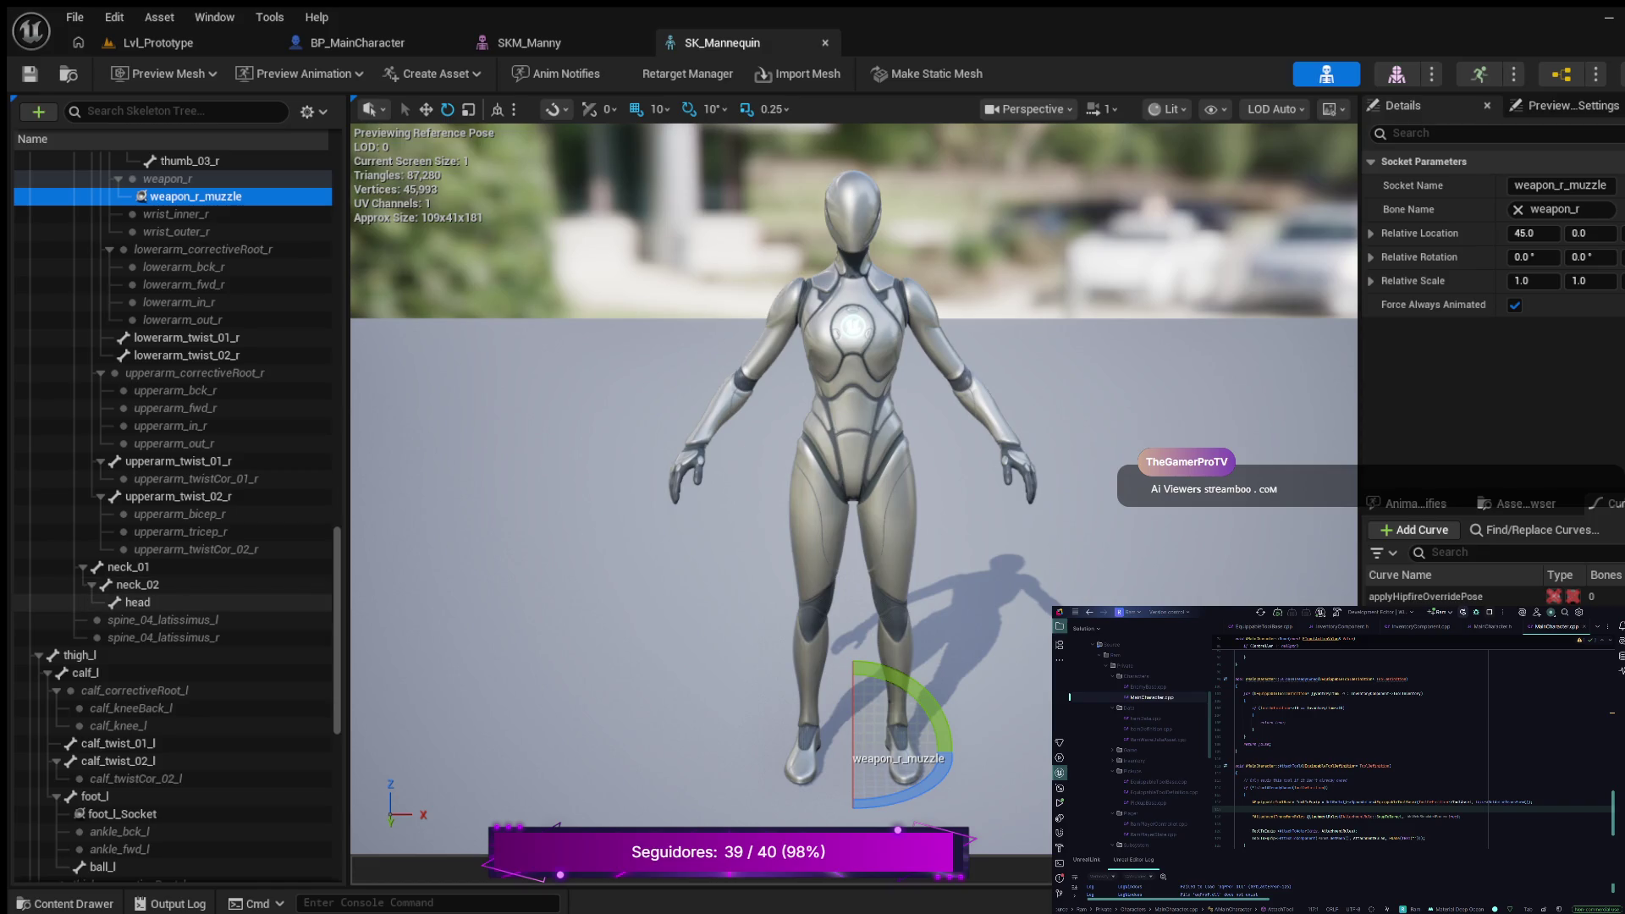
{"action": "scroll", "coordinate": [169, 634], "scroll_direction": "down", "scroll_amount": 5}
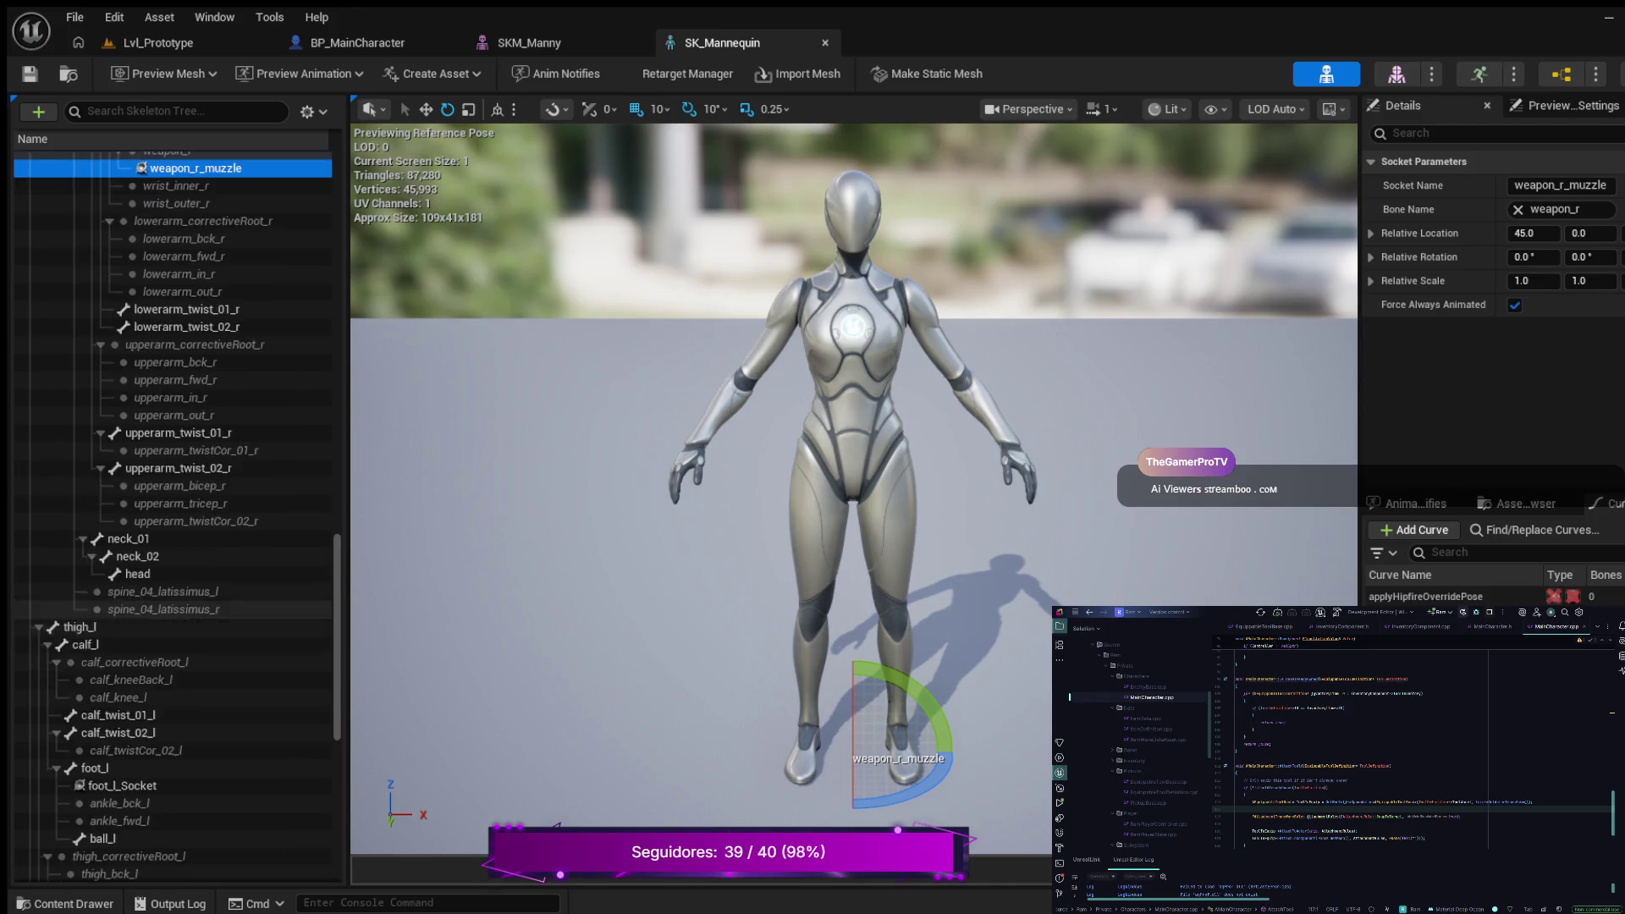
{"action": "scroll", "coordinate": [169, 656], "scroll_direction": "down", "scroll_amount": 7}
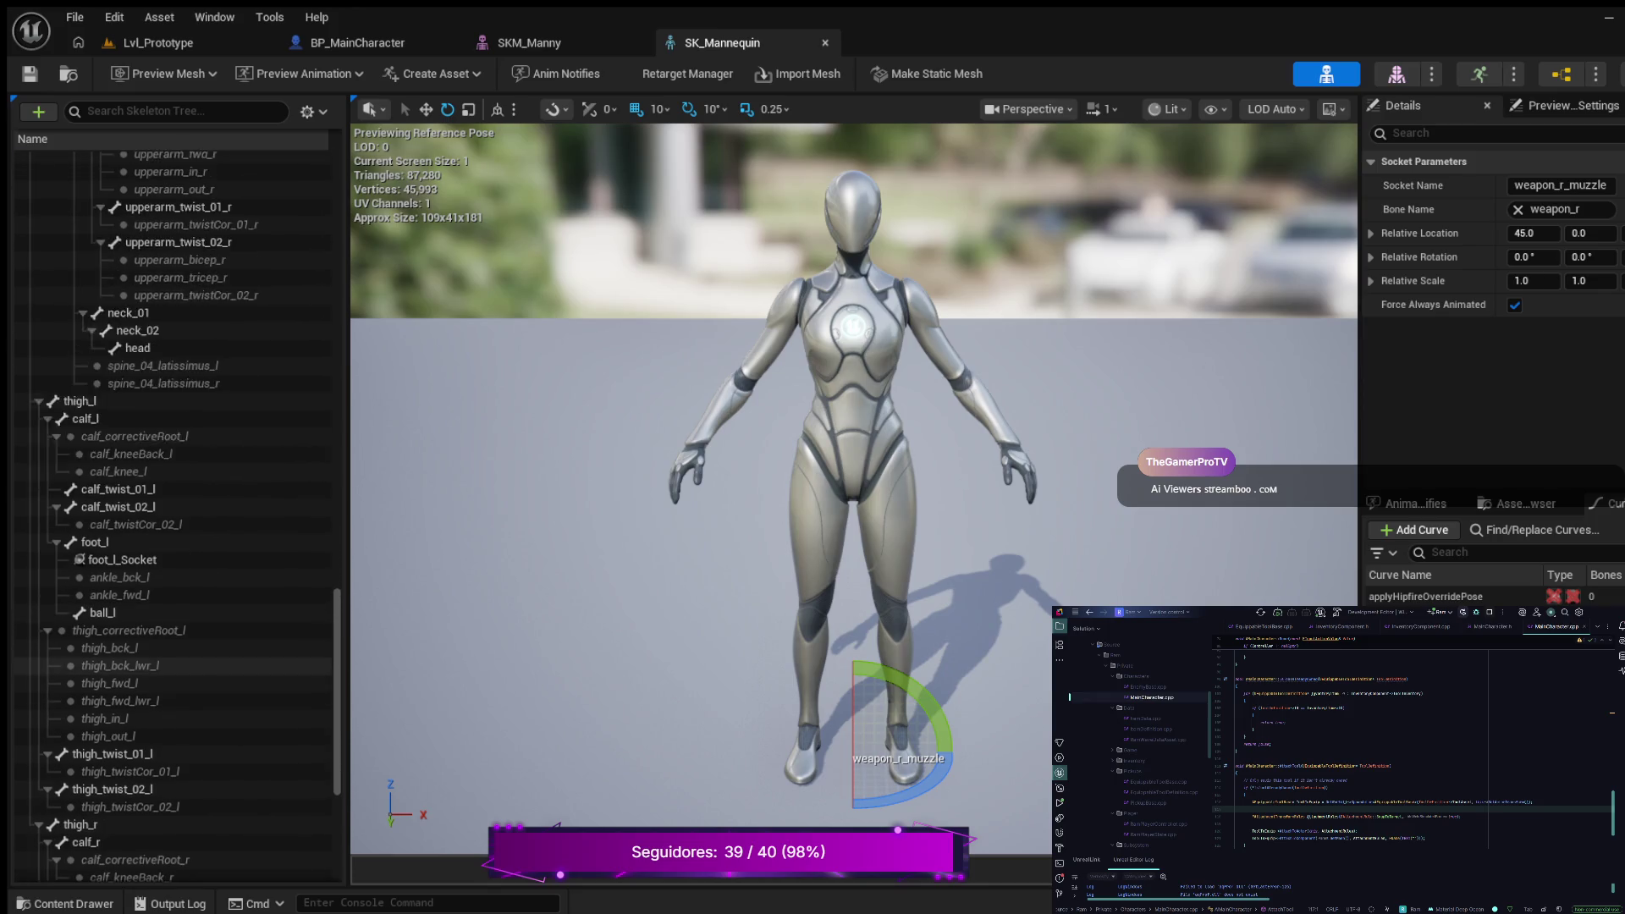
{"action": "scroll", "coordinate": [169, 672], "scroll_direction": "down", "scroll_amount": 3}
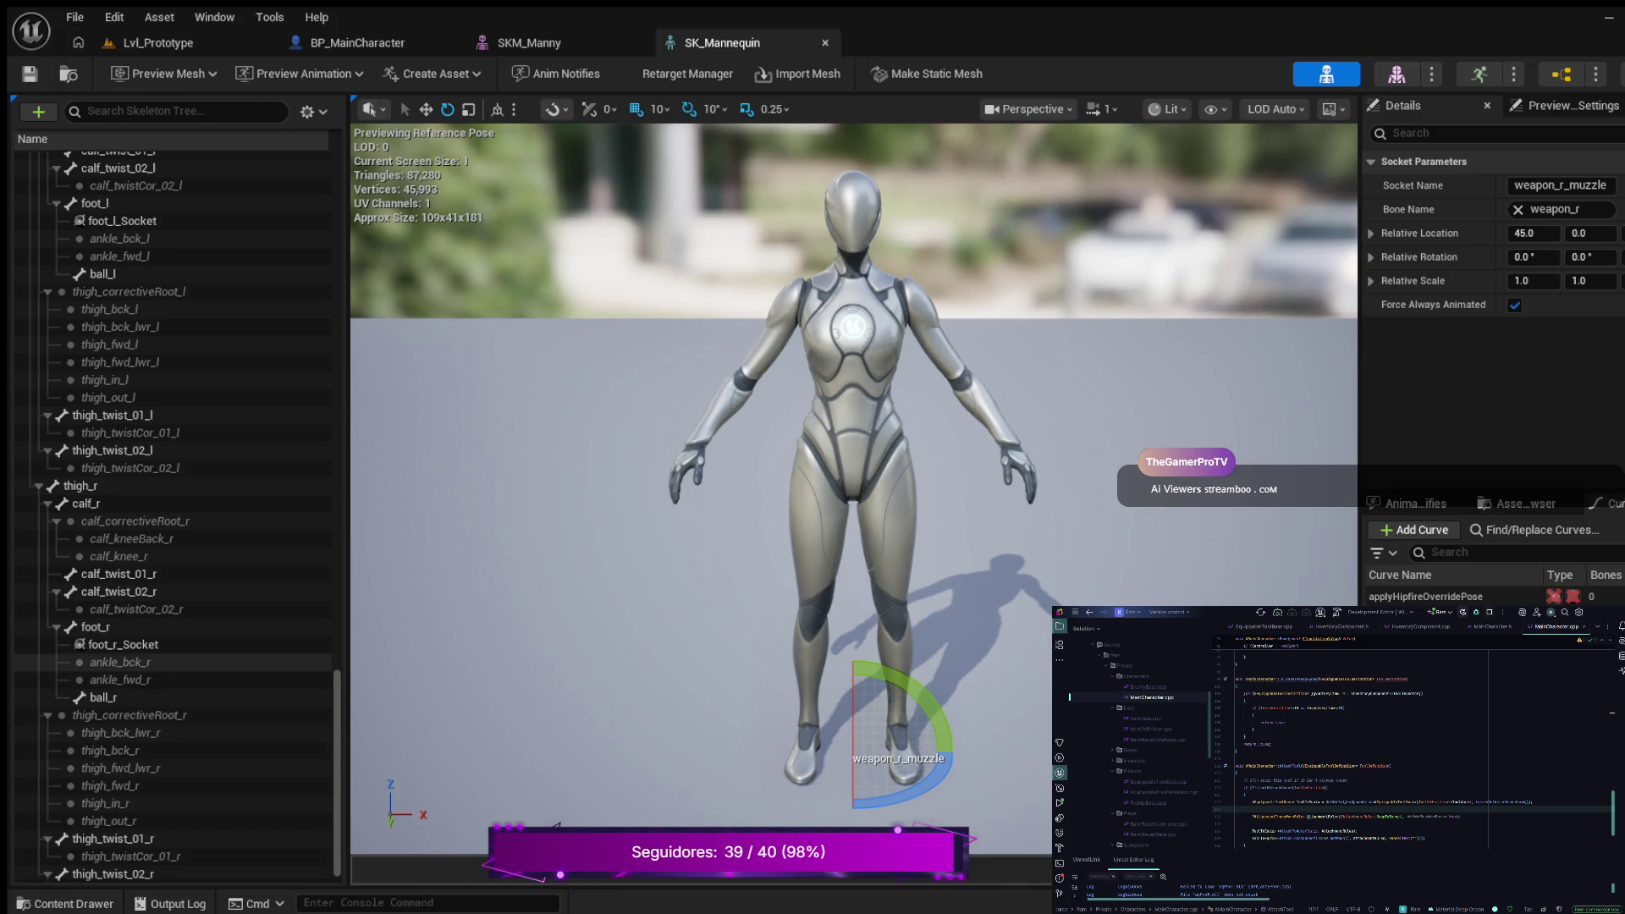
{"action": "scroll", "coordinate": [170, 660], "scroll_direction": "up", "scroll_amount": 4}
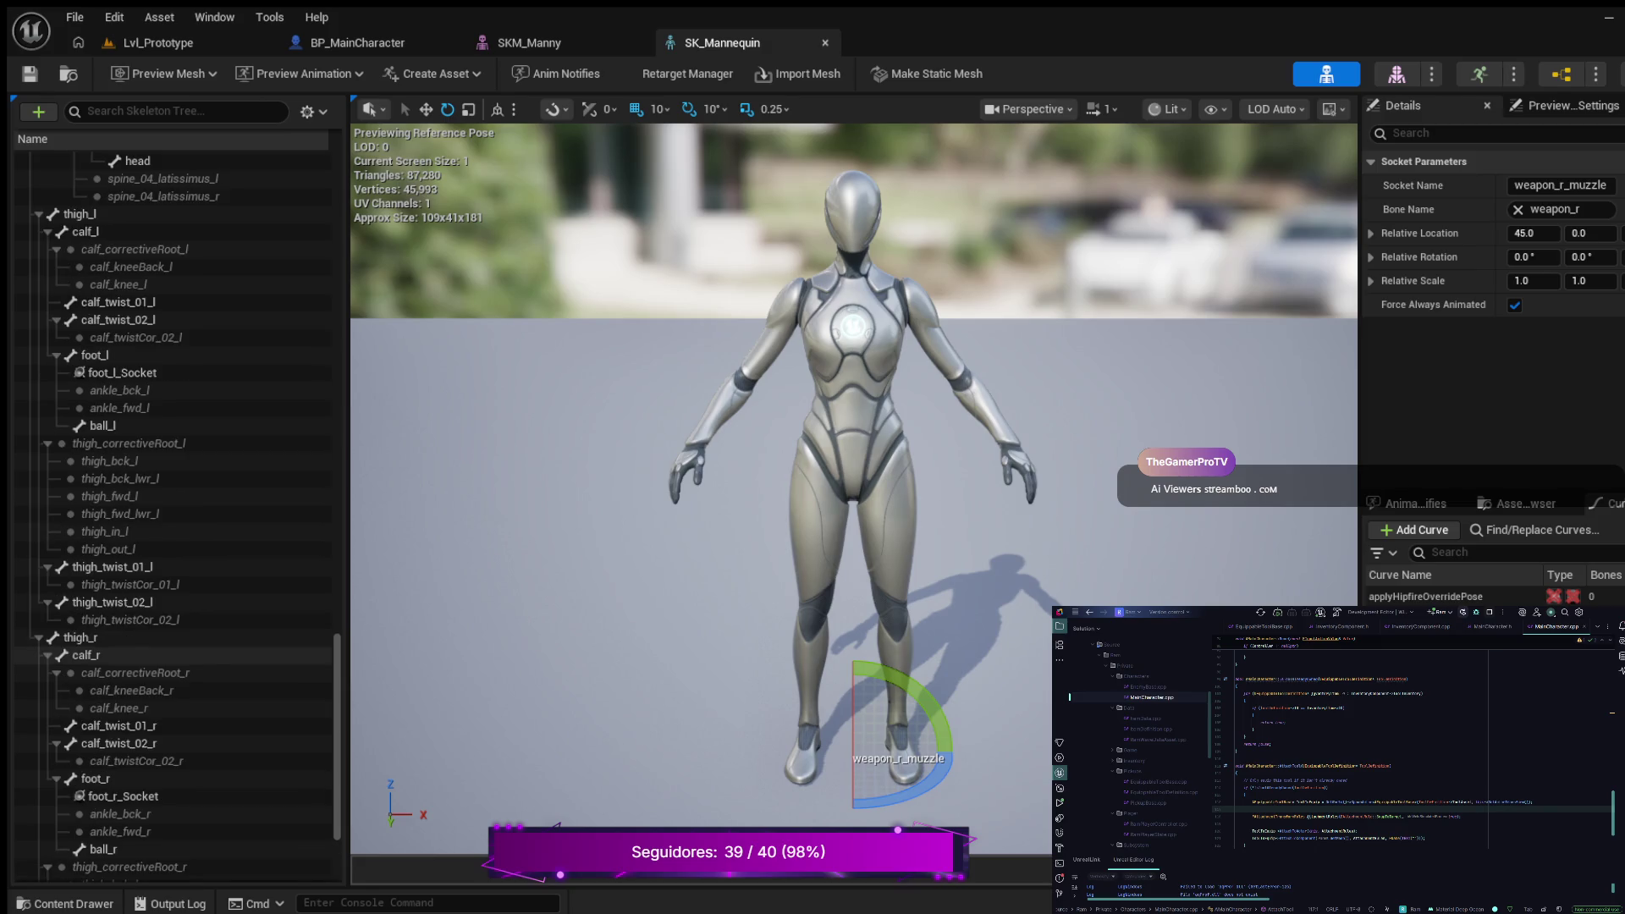
{"action": "scroll", "coordinate": [169, 655], "scroll_direction": "up", "scroll_amount": 4}
{"action": "scroll", "coordinate": [169, 508], "scroll_direction": "up", "scroll_amount": 10}
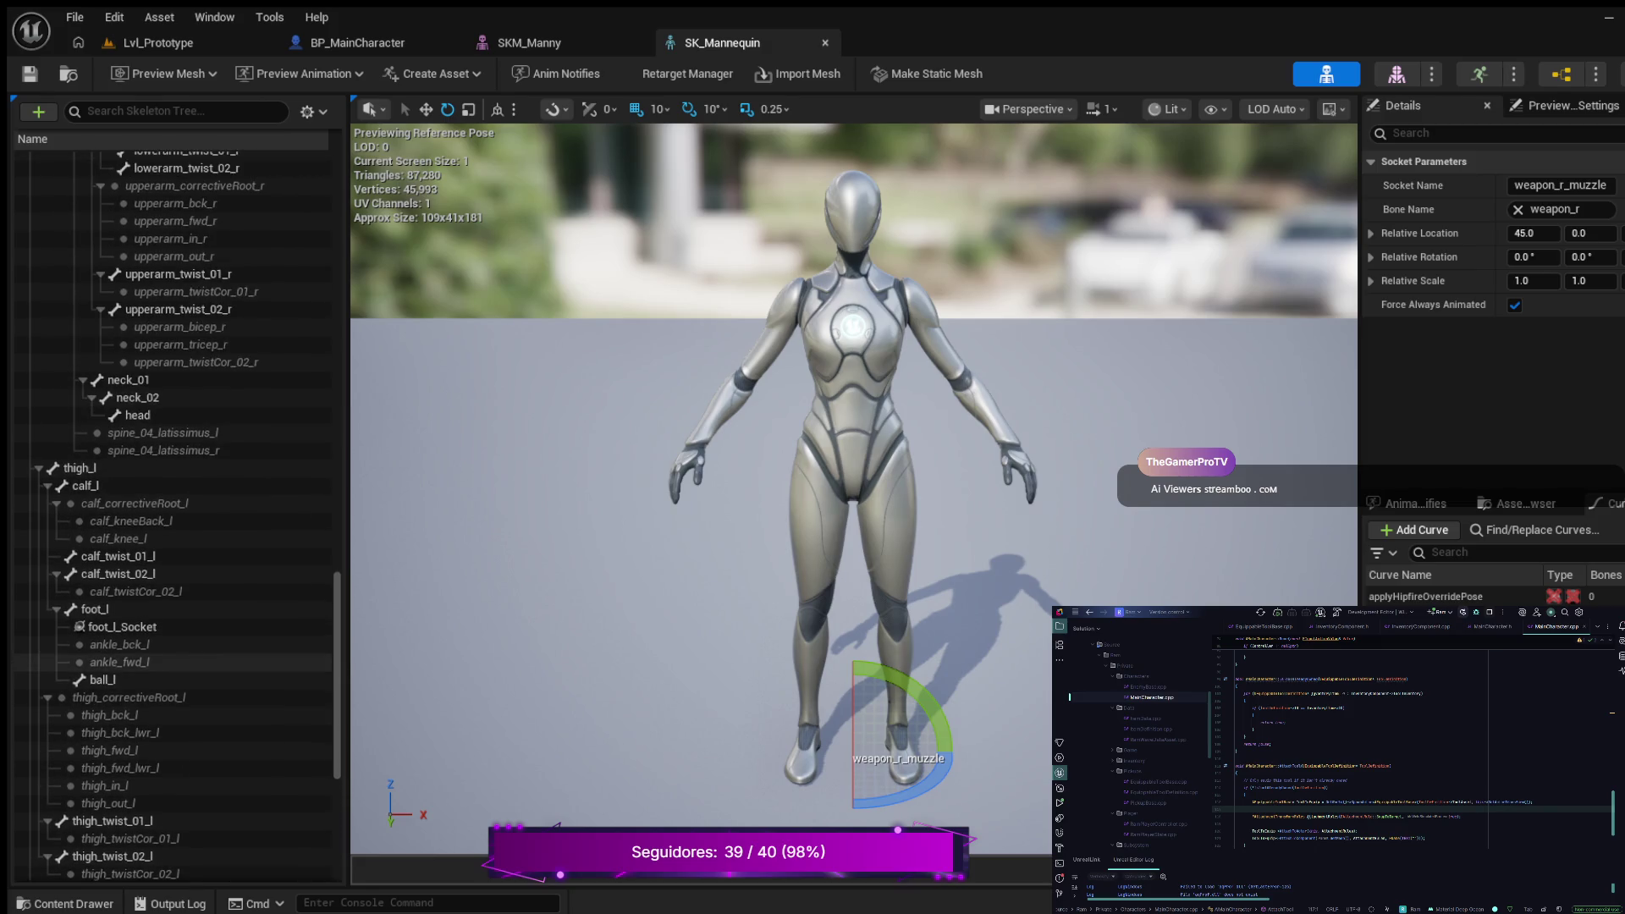
{"action": "scroll", "coordinate": [170, 517], "scroll_direction": "up", "scroll_amount": 8}
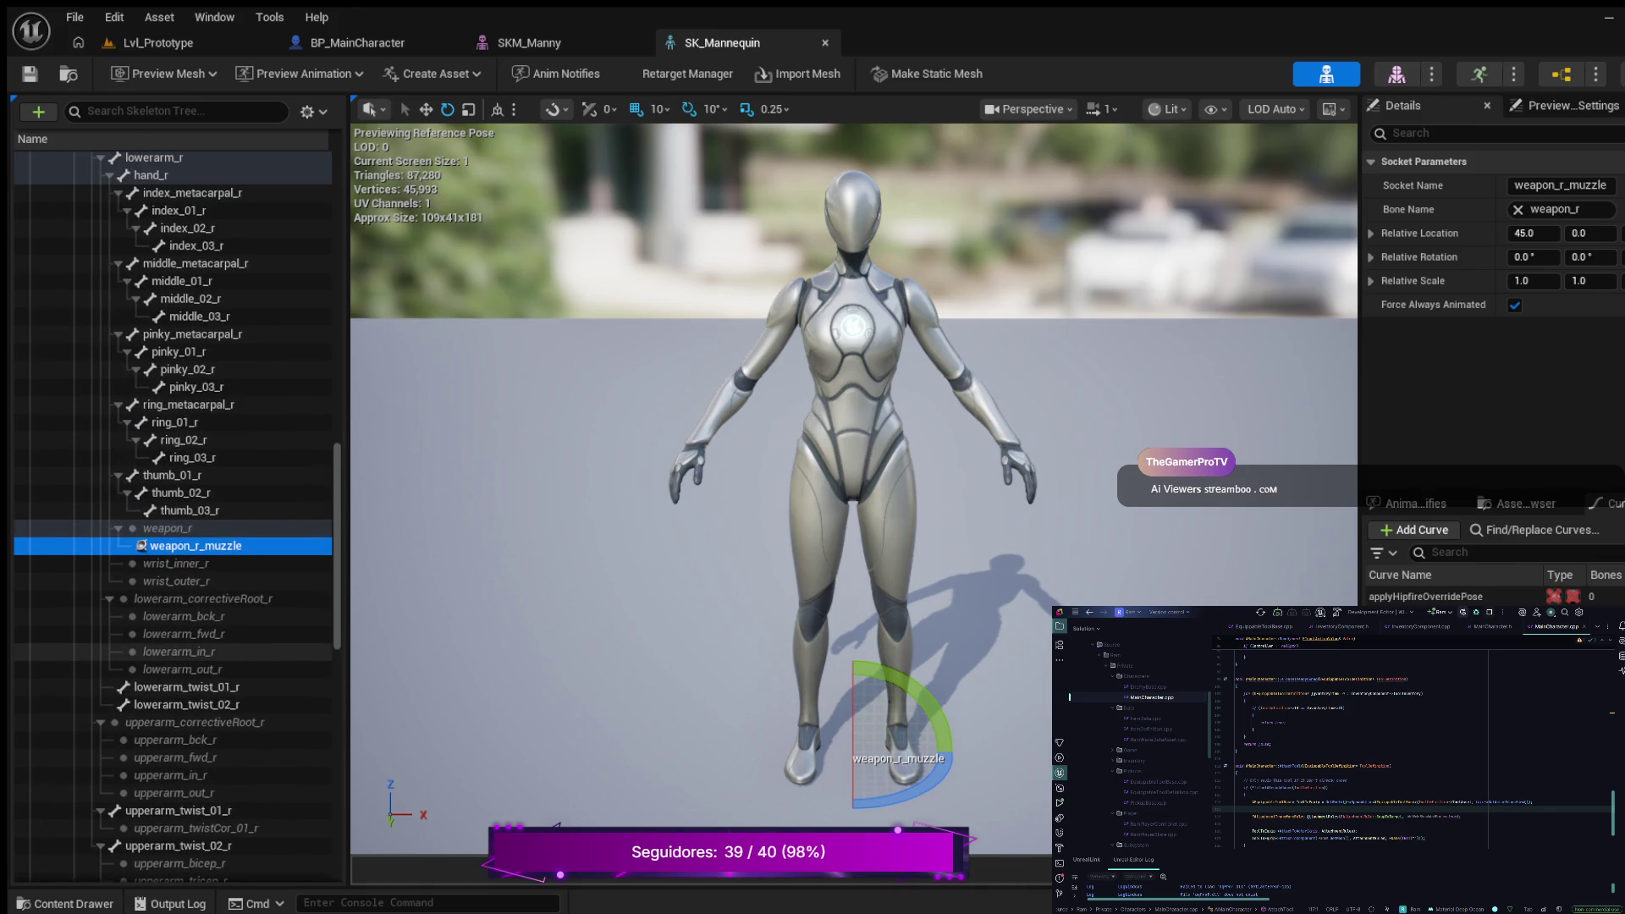
{"action": "scroll", "coordinate": [169, 516], "scroll_direction": "up", "scroll_amount": 3}
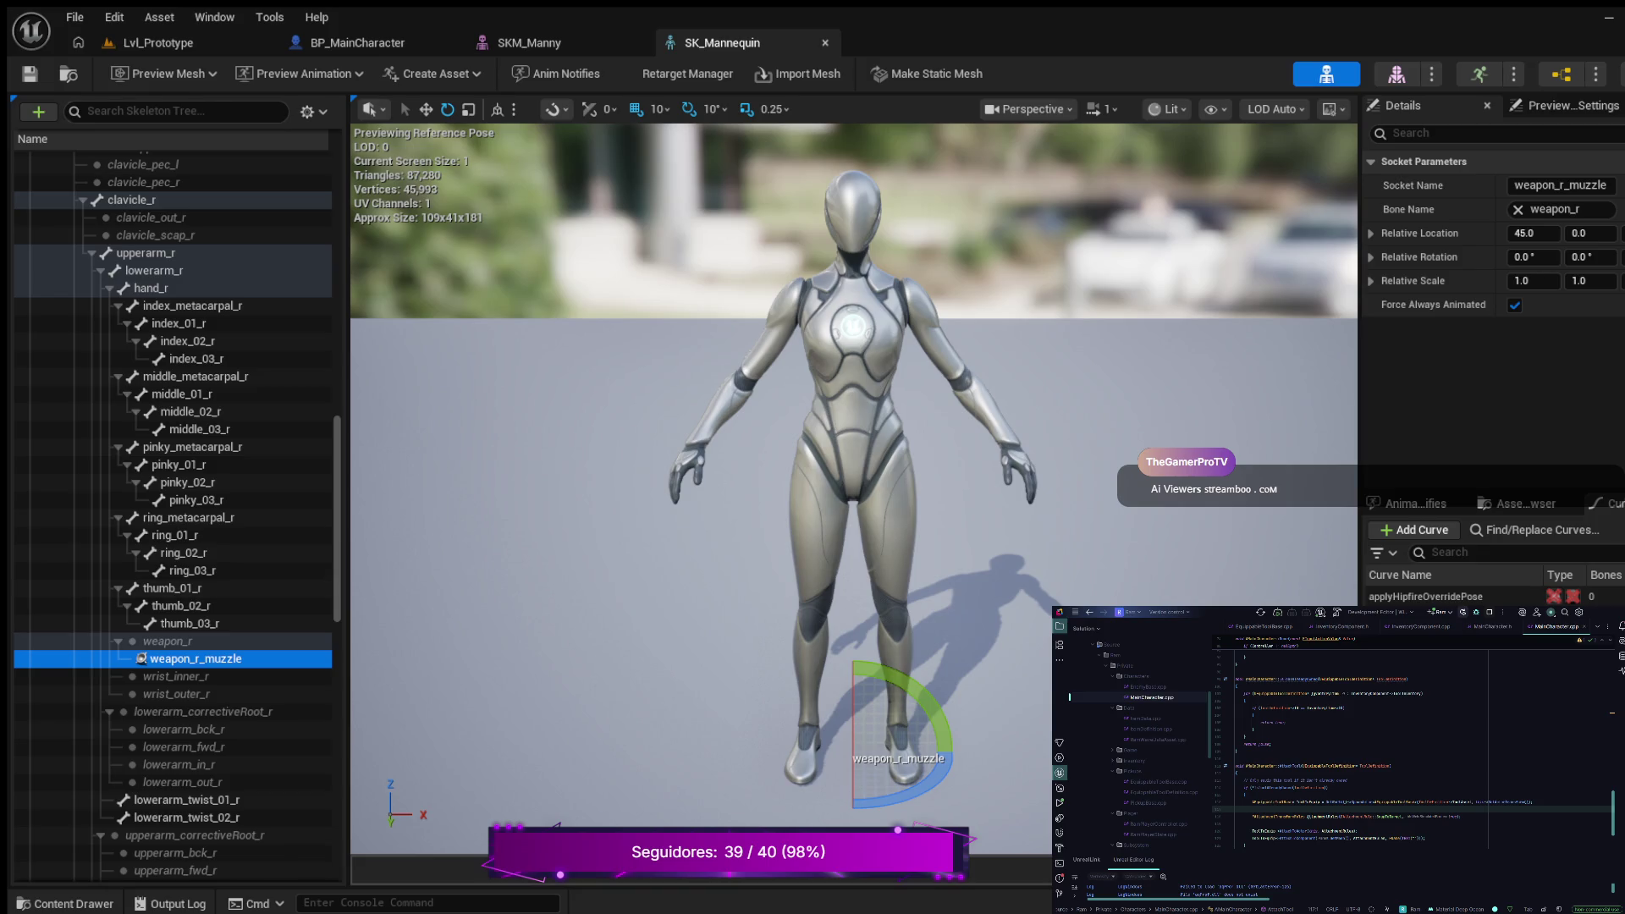
{"action": "left_click", "coordinate": [186, 111]}
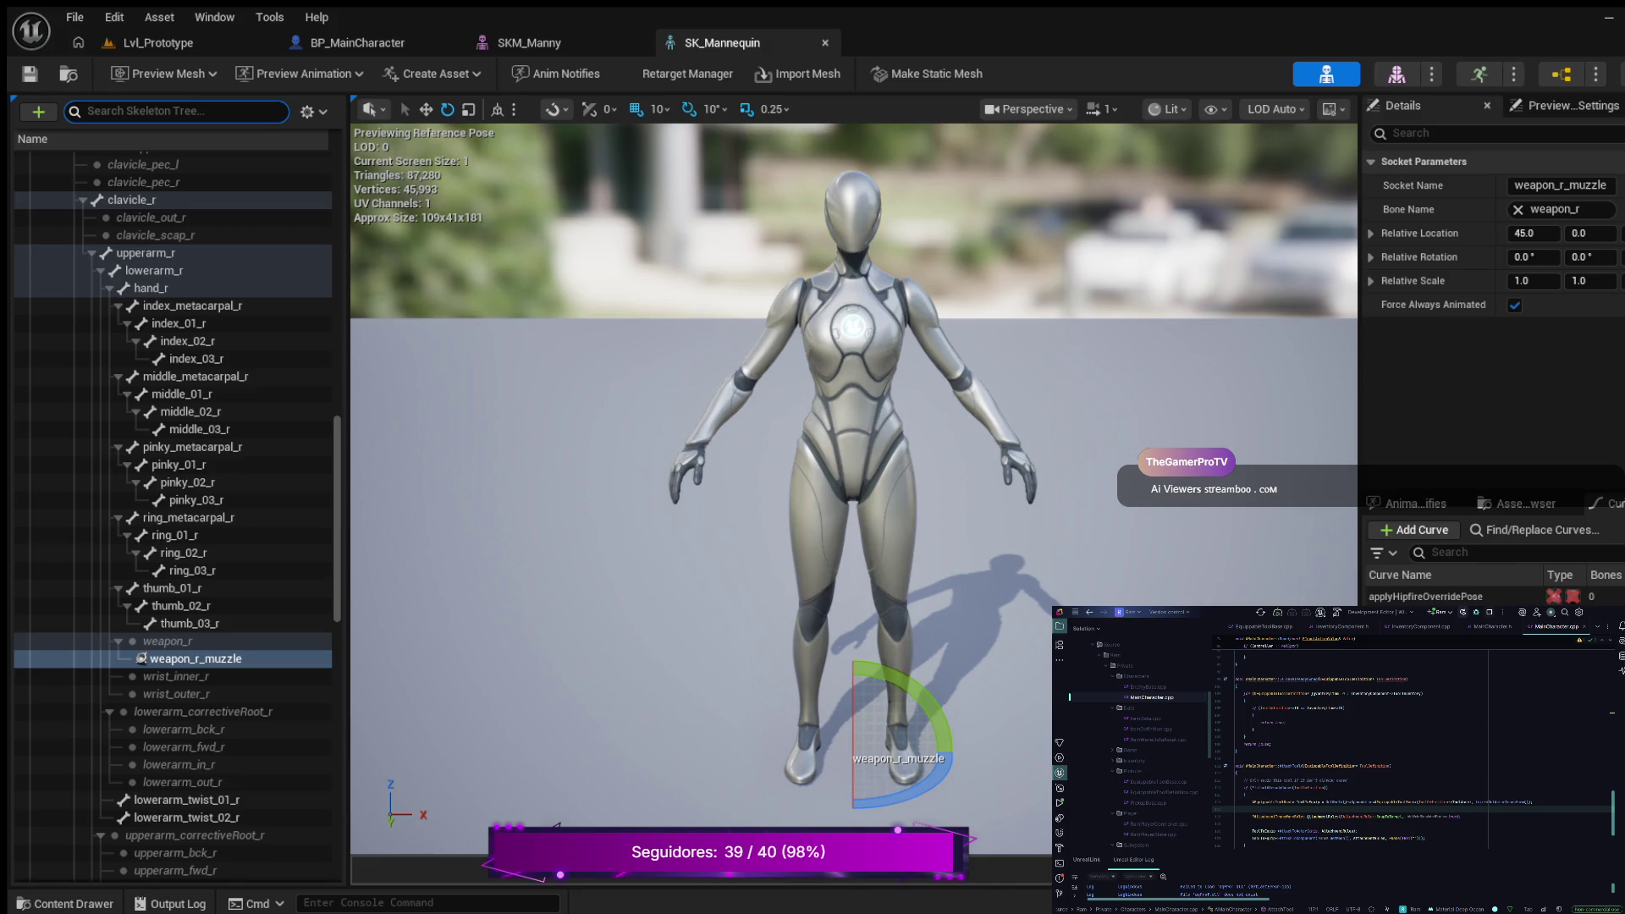
Step: Filter the tree to hand_r, select that bone, and orbit the viewport close to the right hand
{"action": "type", "text": "hand"}
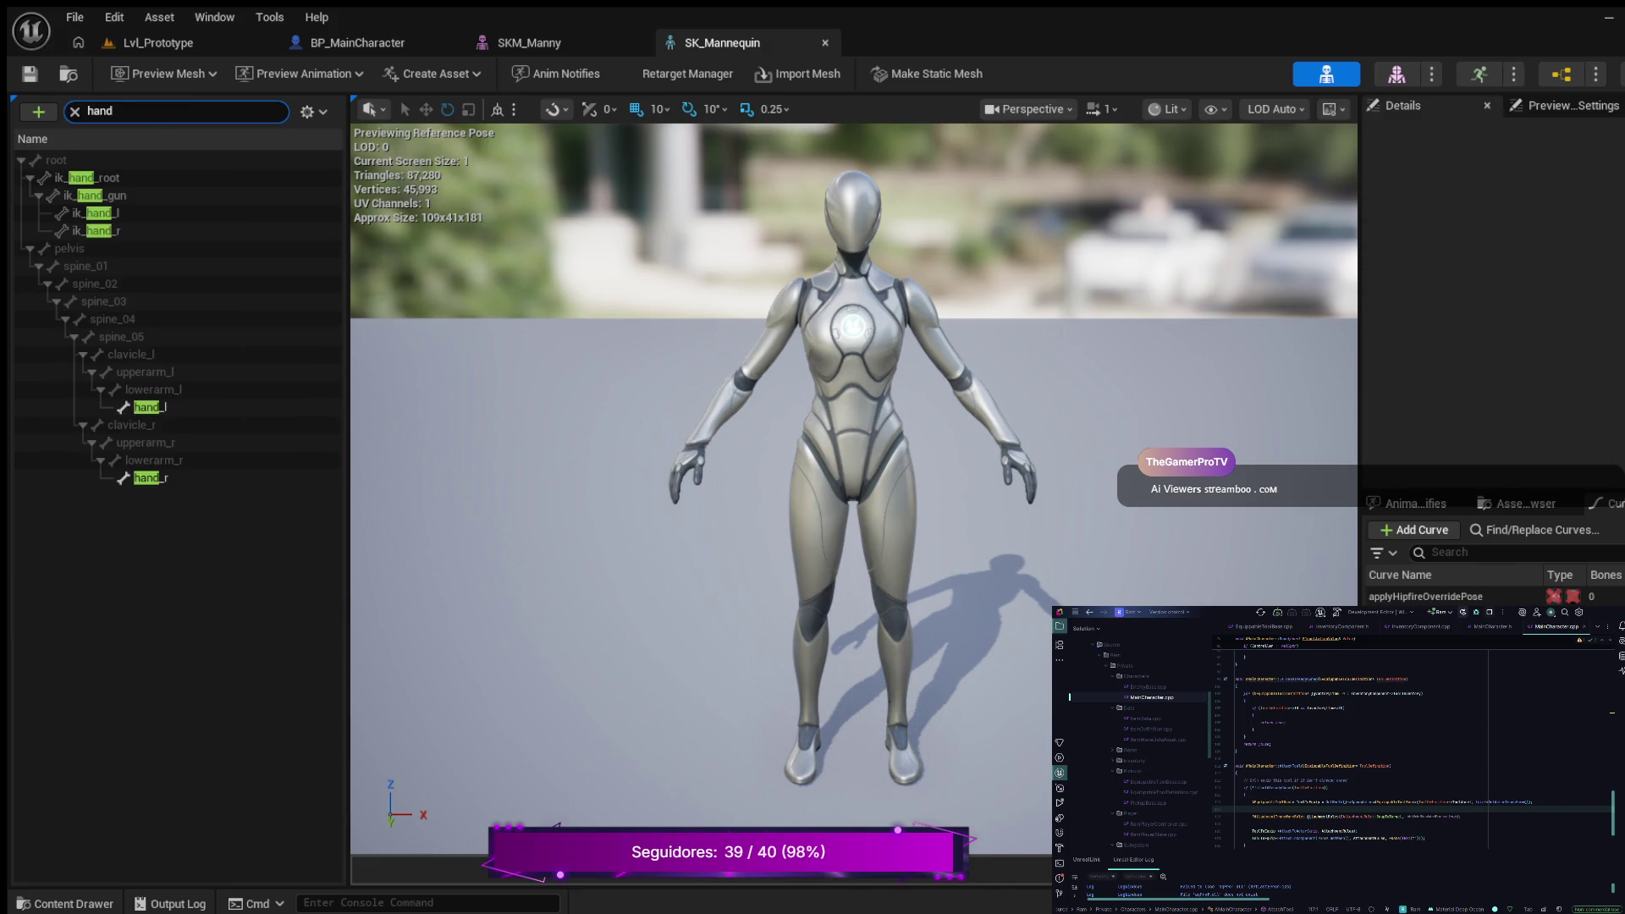
{"action": "type", "text": "_r"}
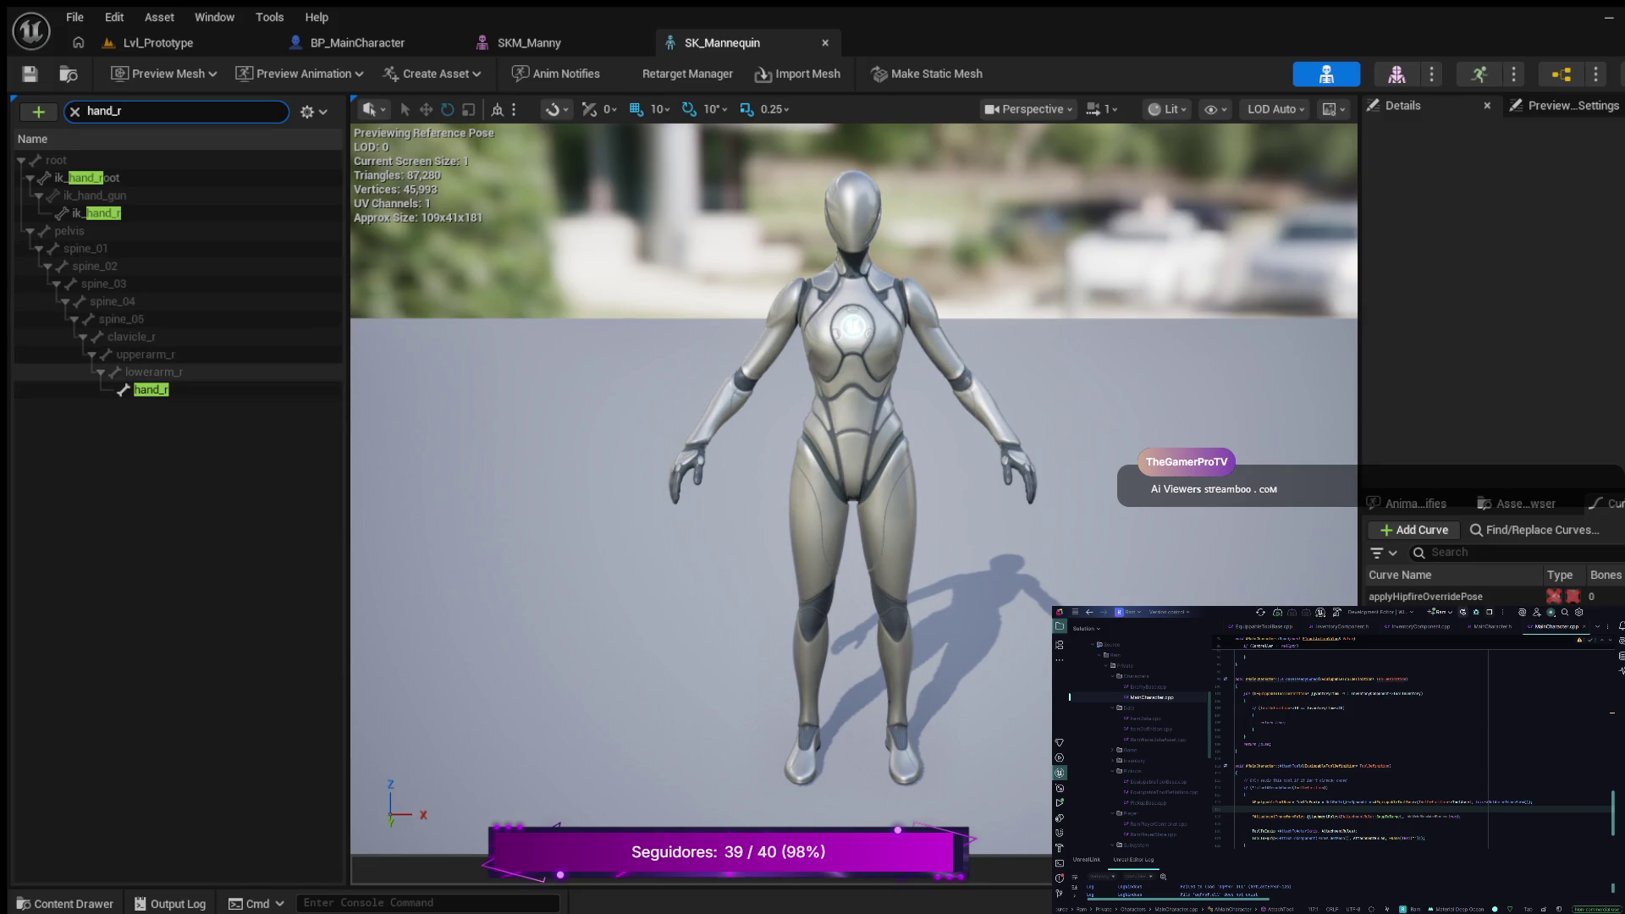
{"action": "left_click", "coordinate": [151, 389]}
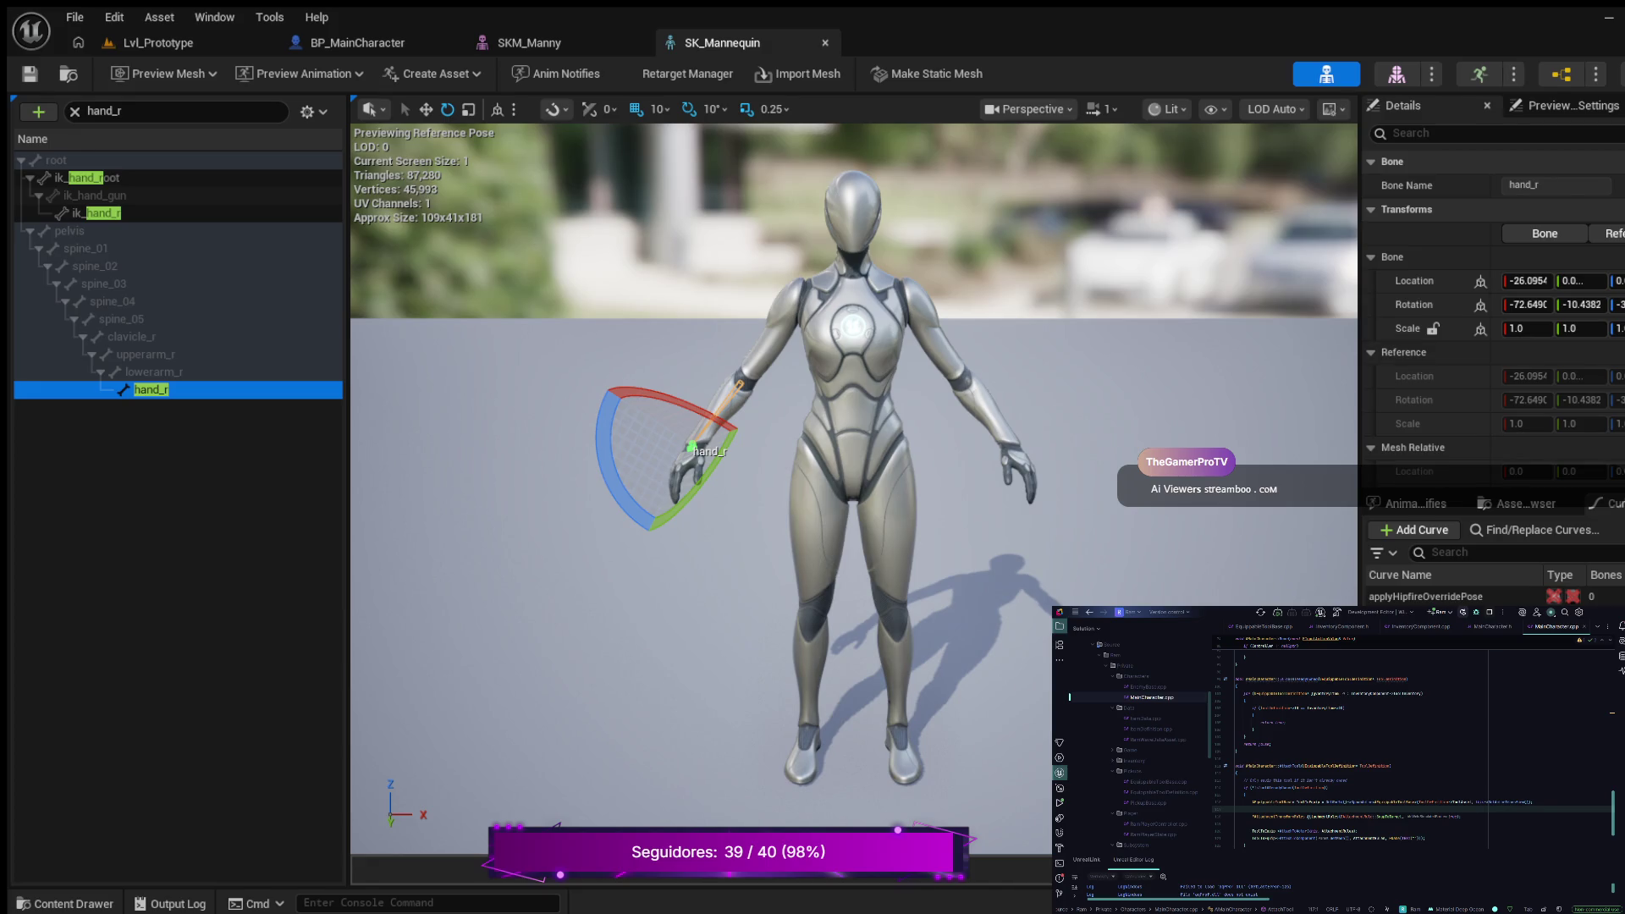
{"action": "mouse_move", "coordinate": [846, 423]}
{"action": "left_mouse_down"}
{"action": "mouse_move", "coordinate": [745, 436]}
{"action": "mouse_move", "coordinate": [728, 457]}
{"action": "mouse_move", "coordinate": [762, 453]}
{"action": "mouse_move", "coordinate": [748, 443]}
{"action": "left_mouse_up"}
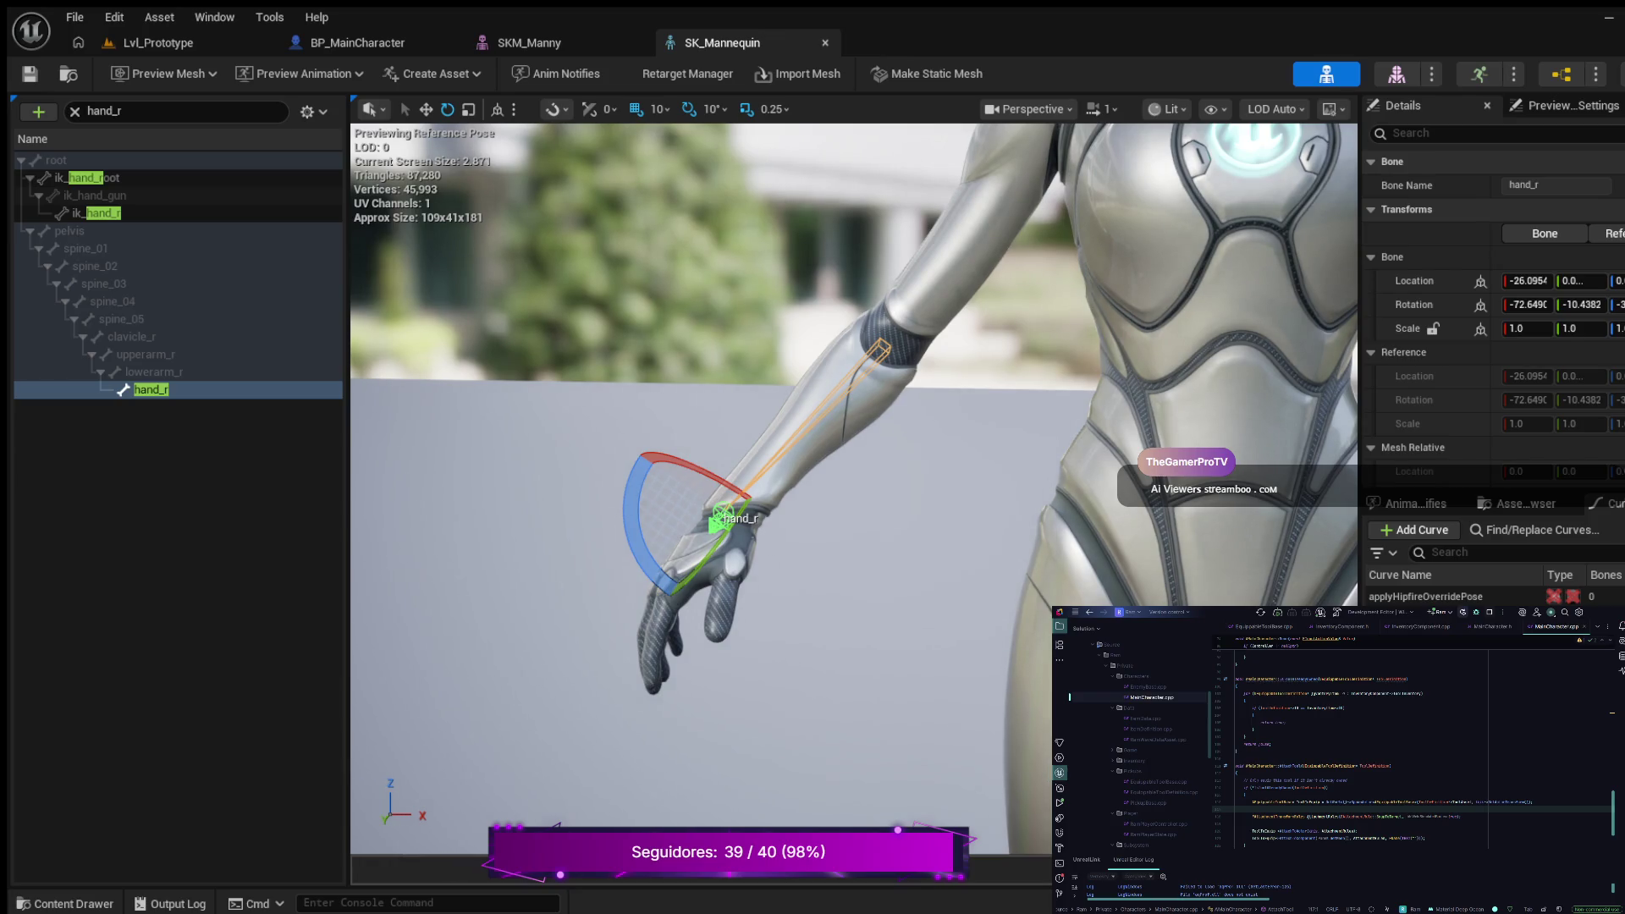
{"action": "left_click_drag", "start_coordinate": [748, 444], "coordinate": [748, 440]}
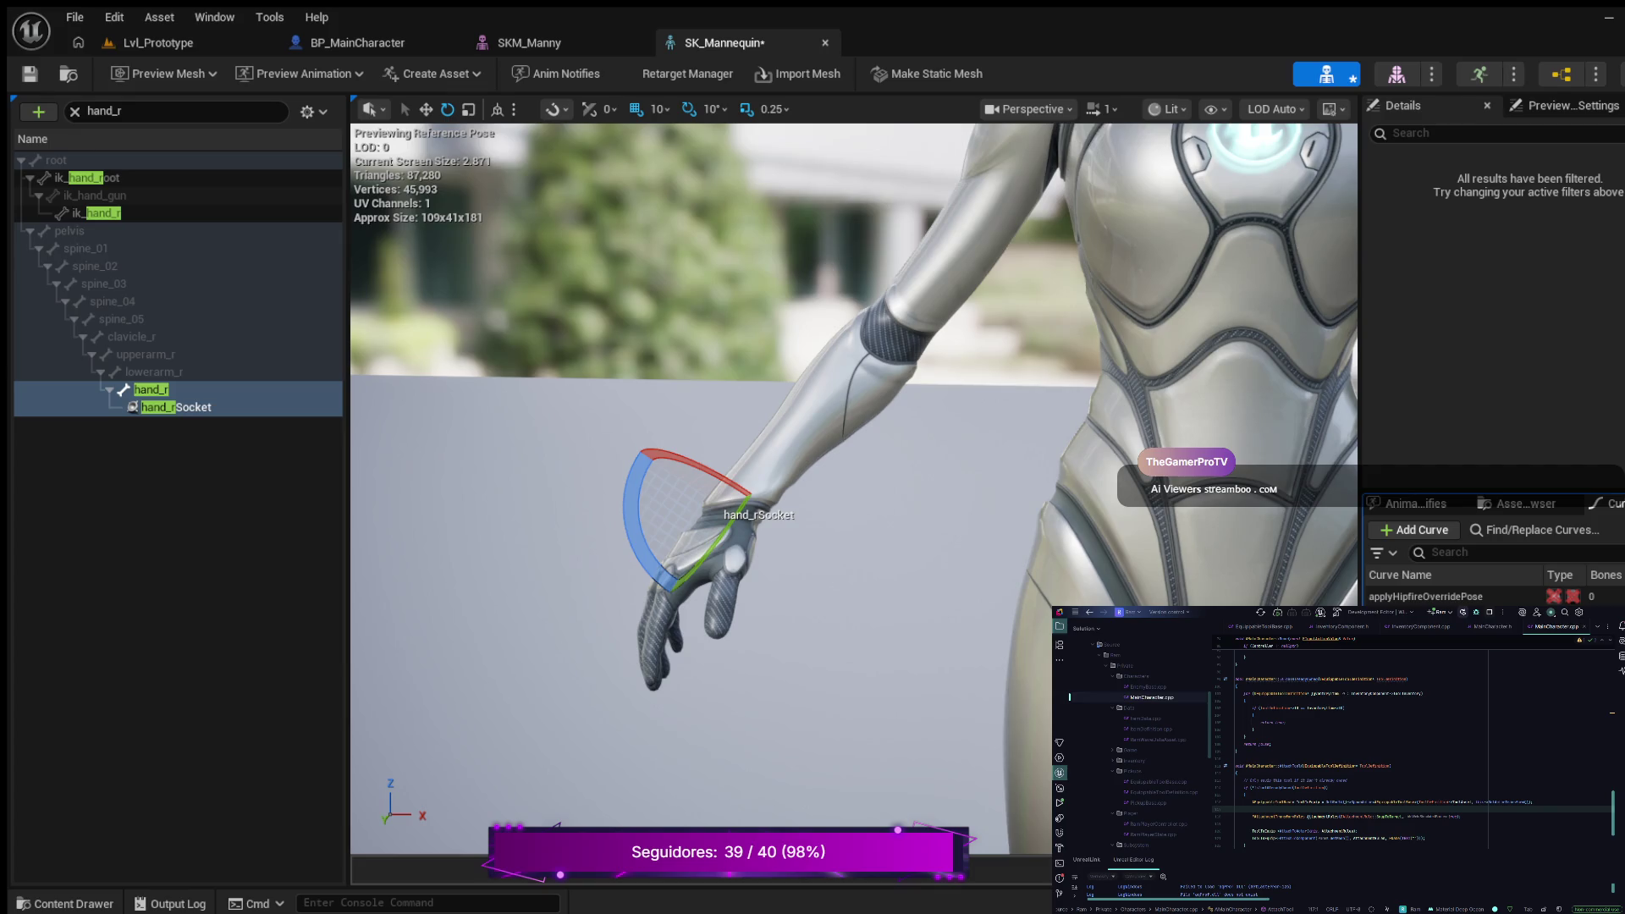
Step: Rename the hand_rSocket socket to handgrip_r_socket
{"action": "left_click", "coordinate": [176, 407]}
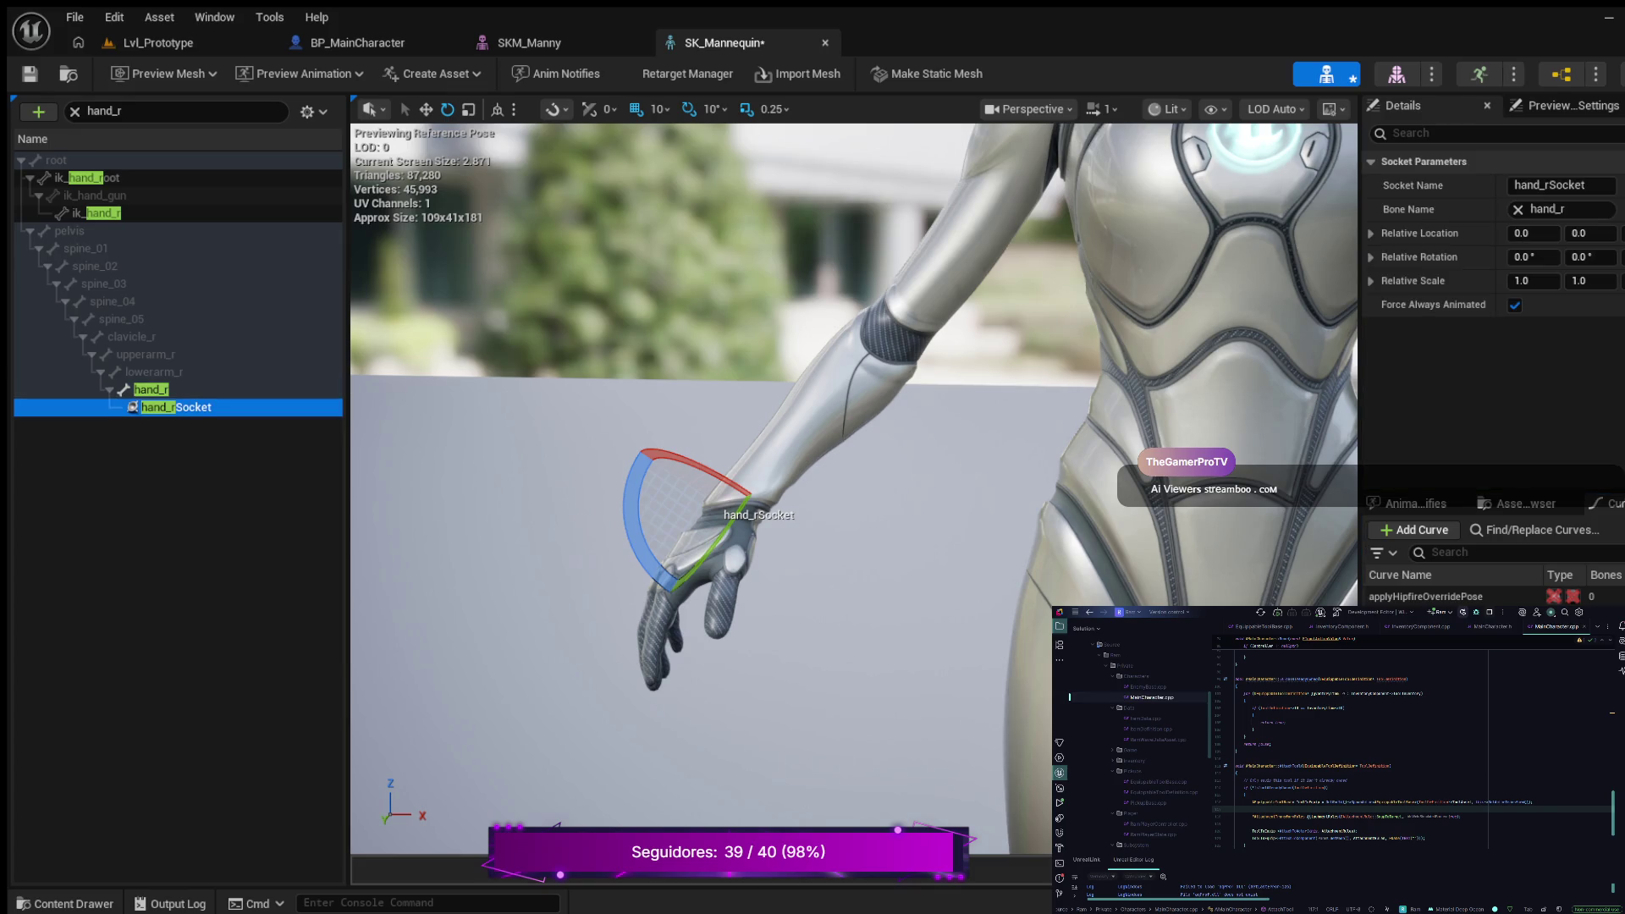
{"action": "key", "text": "F2"}
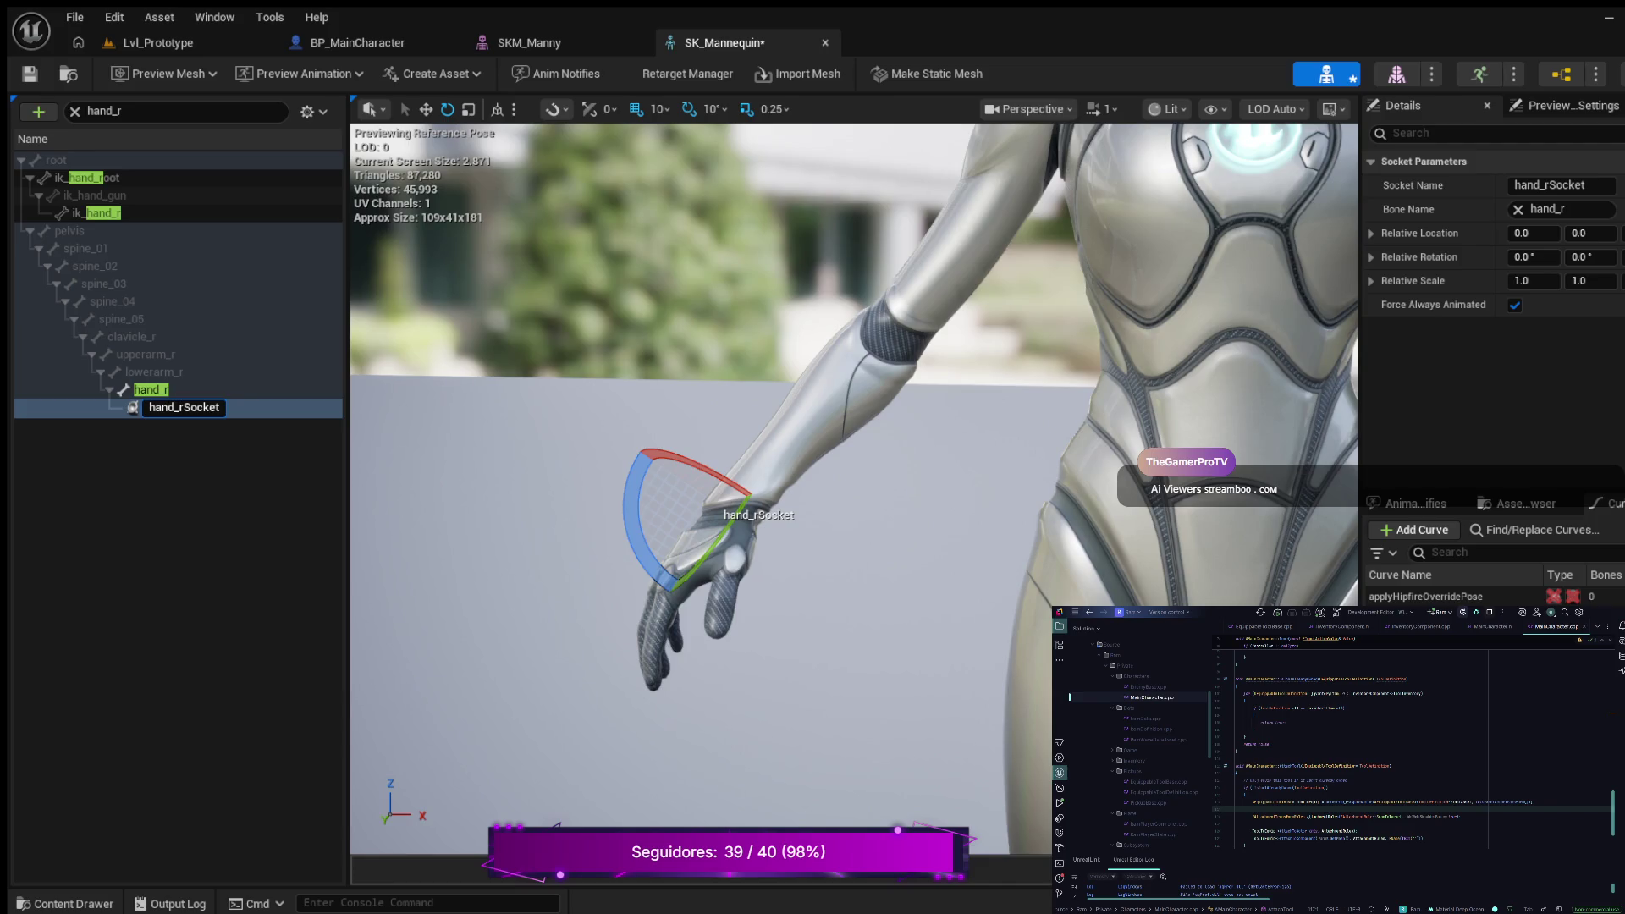
{"action": "type", "text": "grip"}
{"action": "key", "text": "BackSpace"}
{"action": "key", "text": "ctrl+shift+Left"}
{"action": "type", "text": "_socket"}
{"action": "key", "text": "Return"}
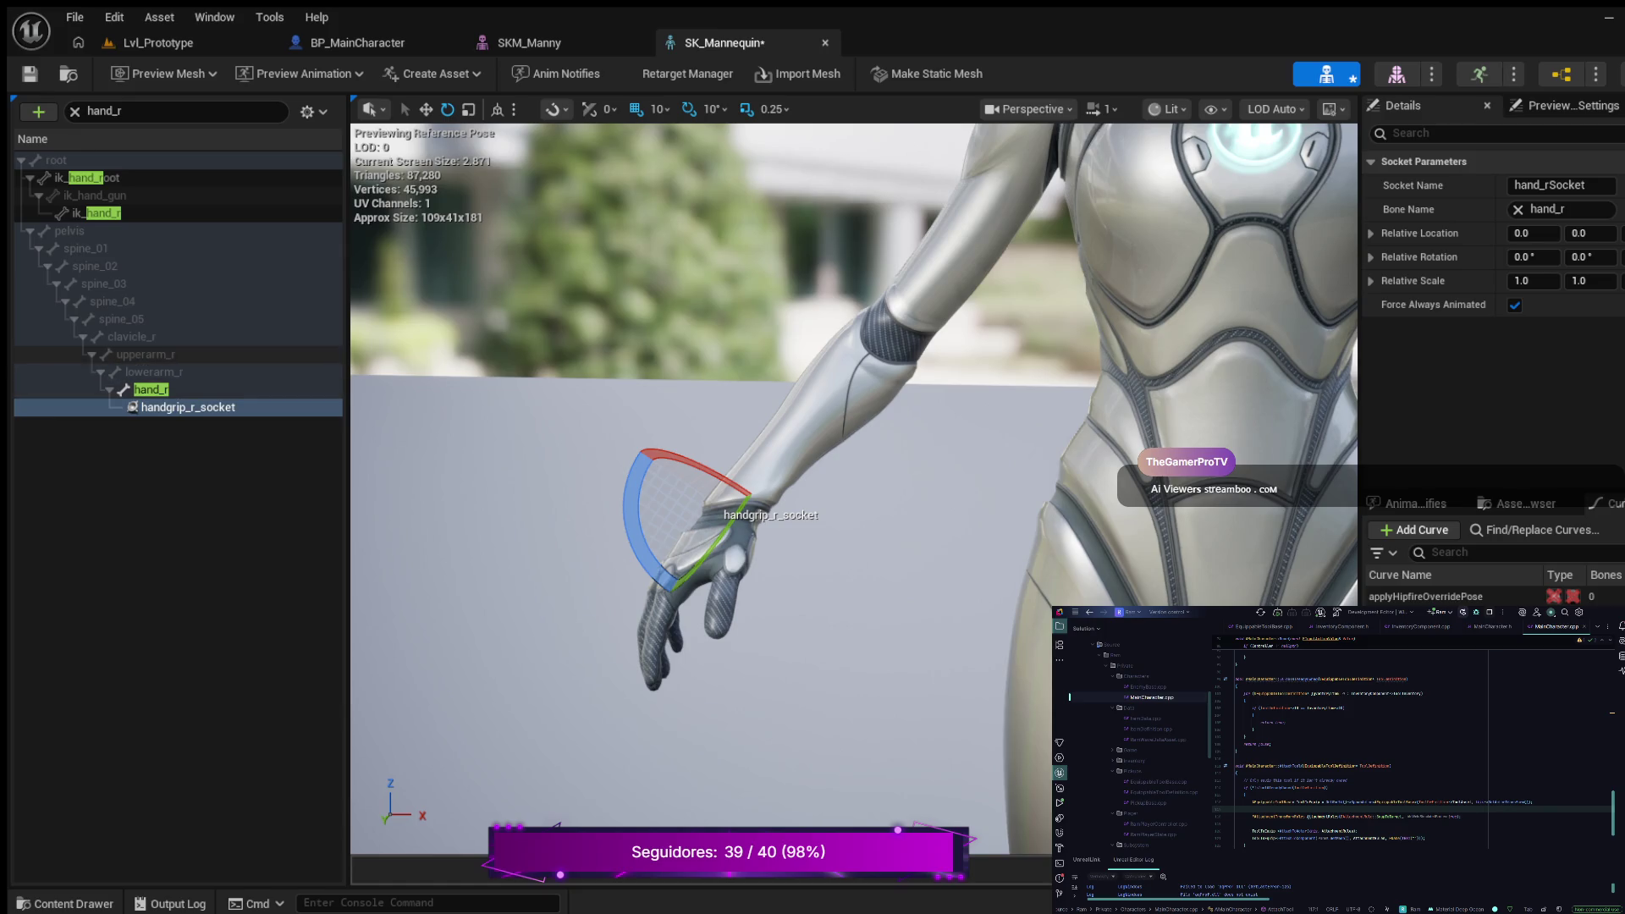
Step: Copy the handgrip_r_socket name, save the skeleton, and paste the name into the TEXT quotes
{"action": "left_click", "coordinate": [146, 354]}
{"action": "left_click", "coordinate": [188, 407]}
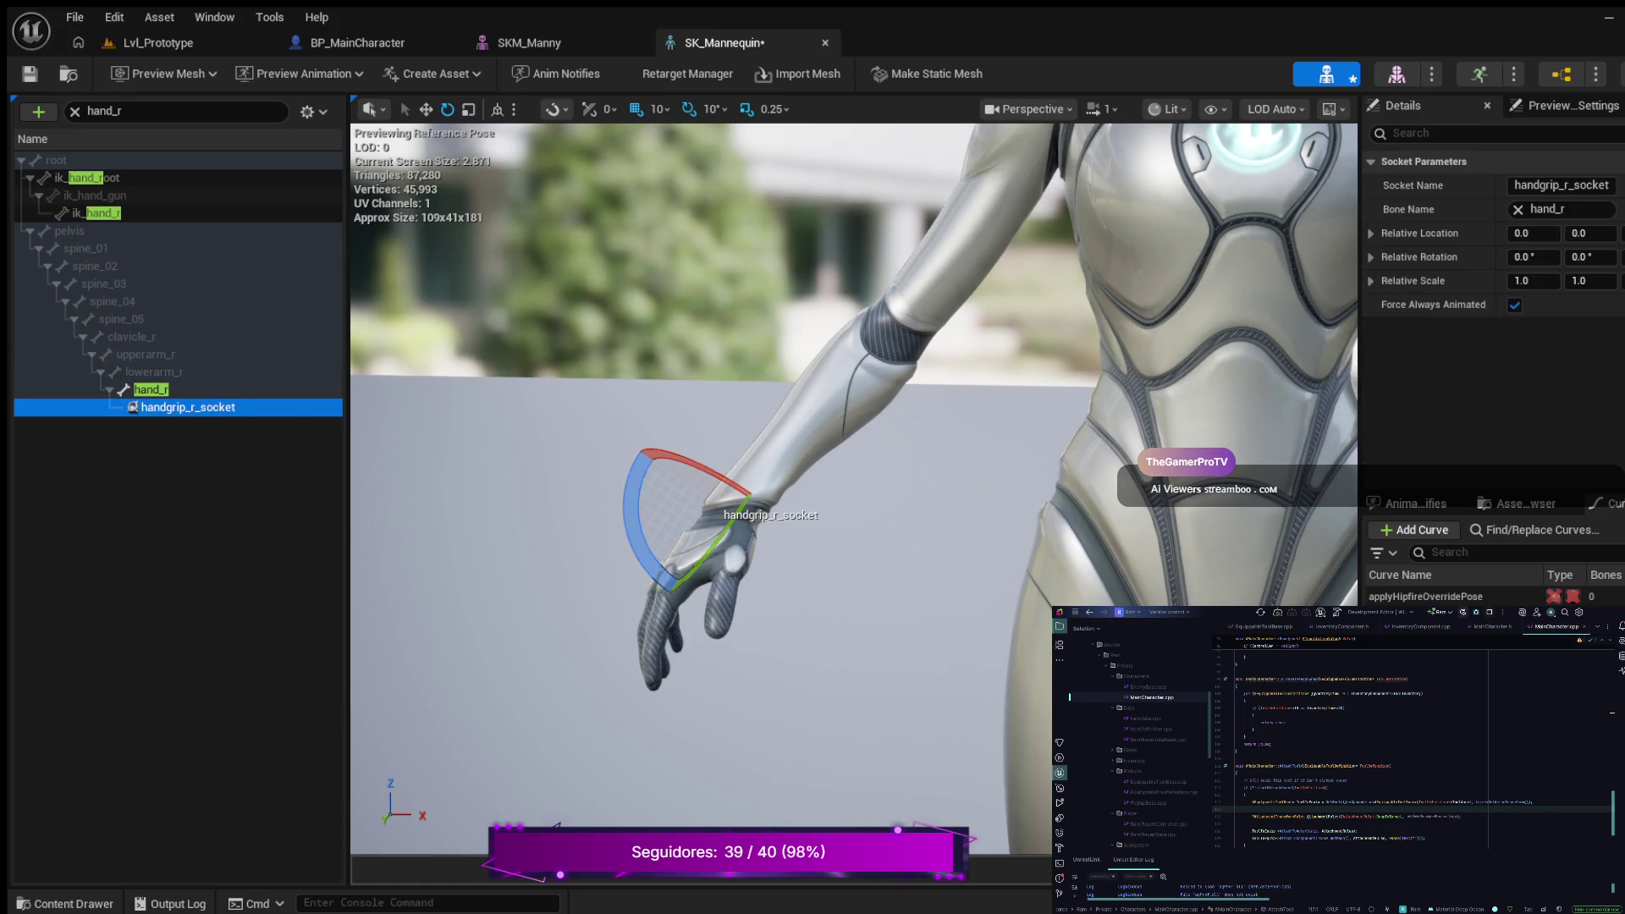
{"action": "key", "text": "F2"}
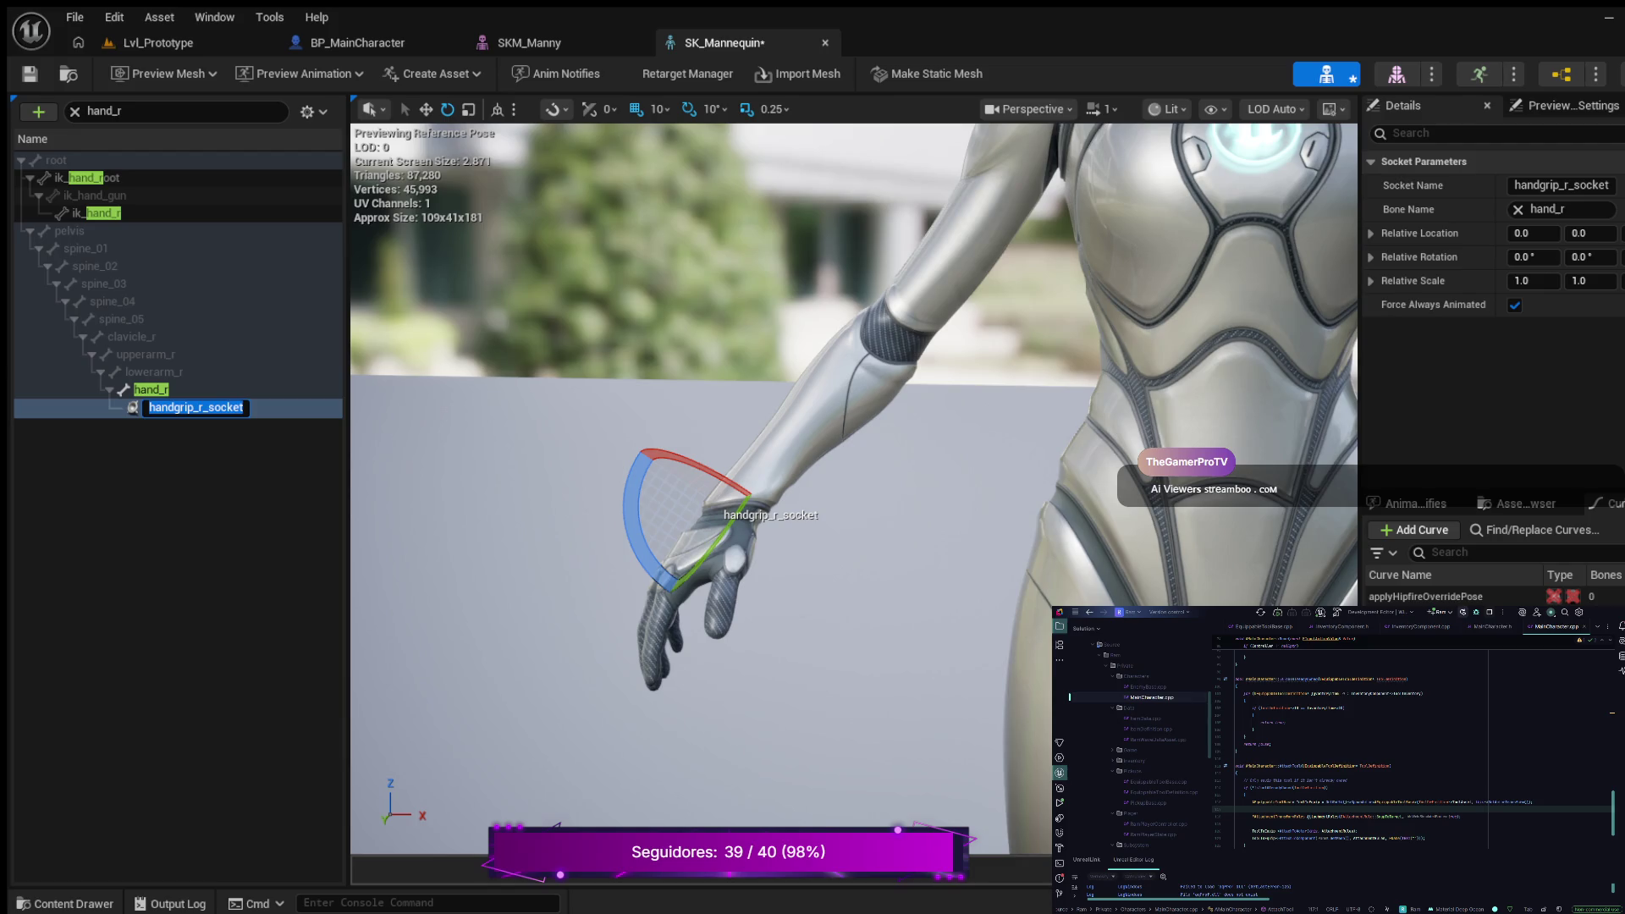
{"action": "key", "text": "Return"}
{"action": "key", "text": "ctrl+s"}
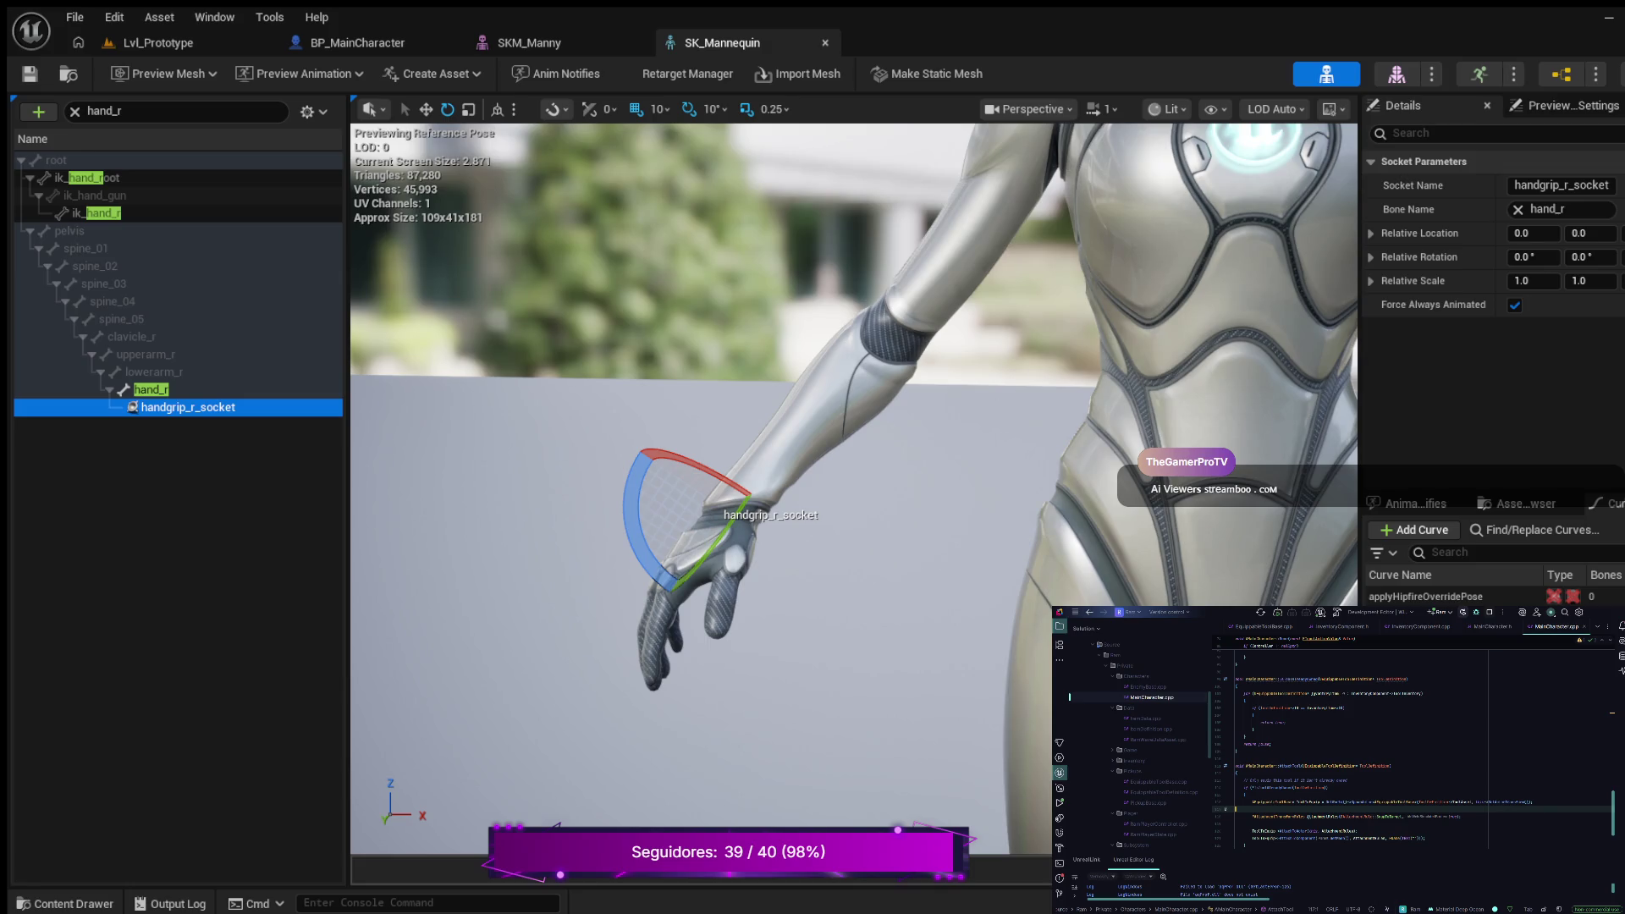
{"action": "type", "text": "handgrip_r_socket"}
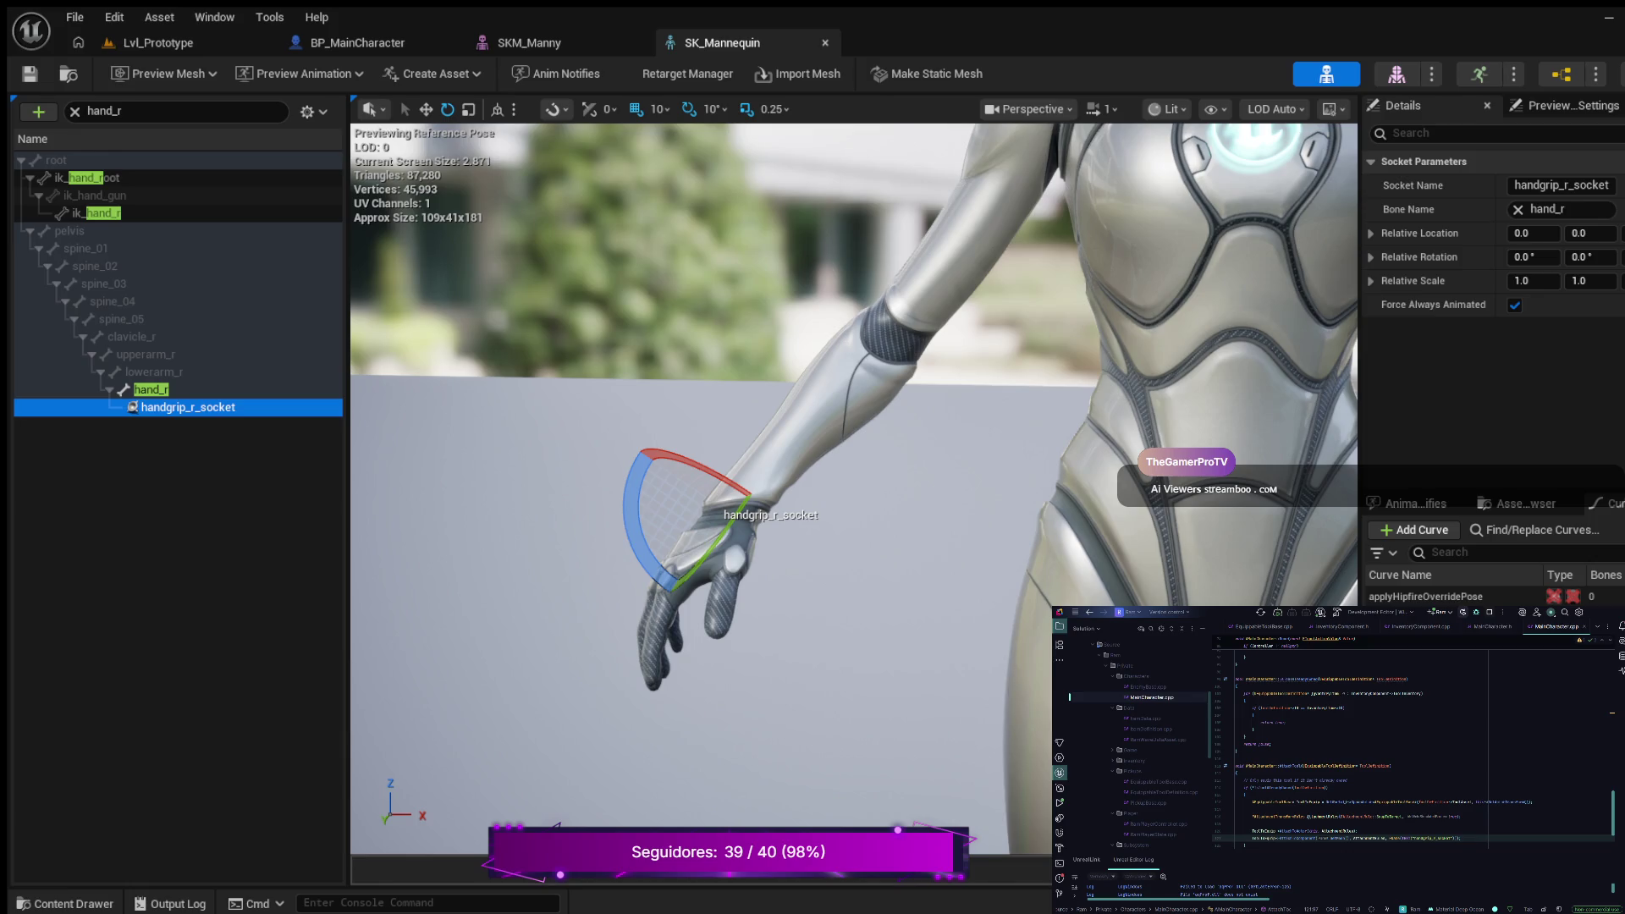
Step: Begin a SetOwner call with ToolClass on a new line below the attach call
{"action": "key", "text": "Return"}
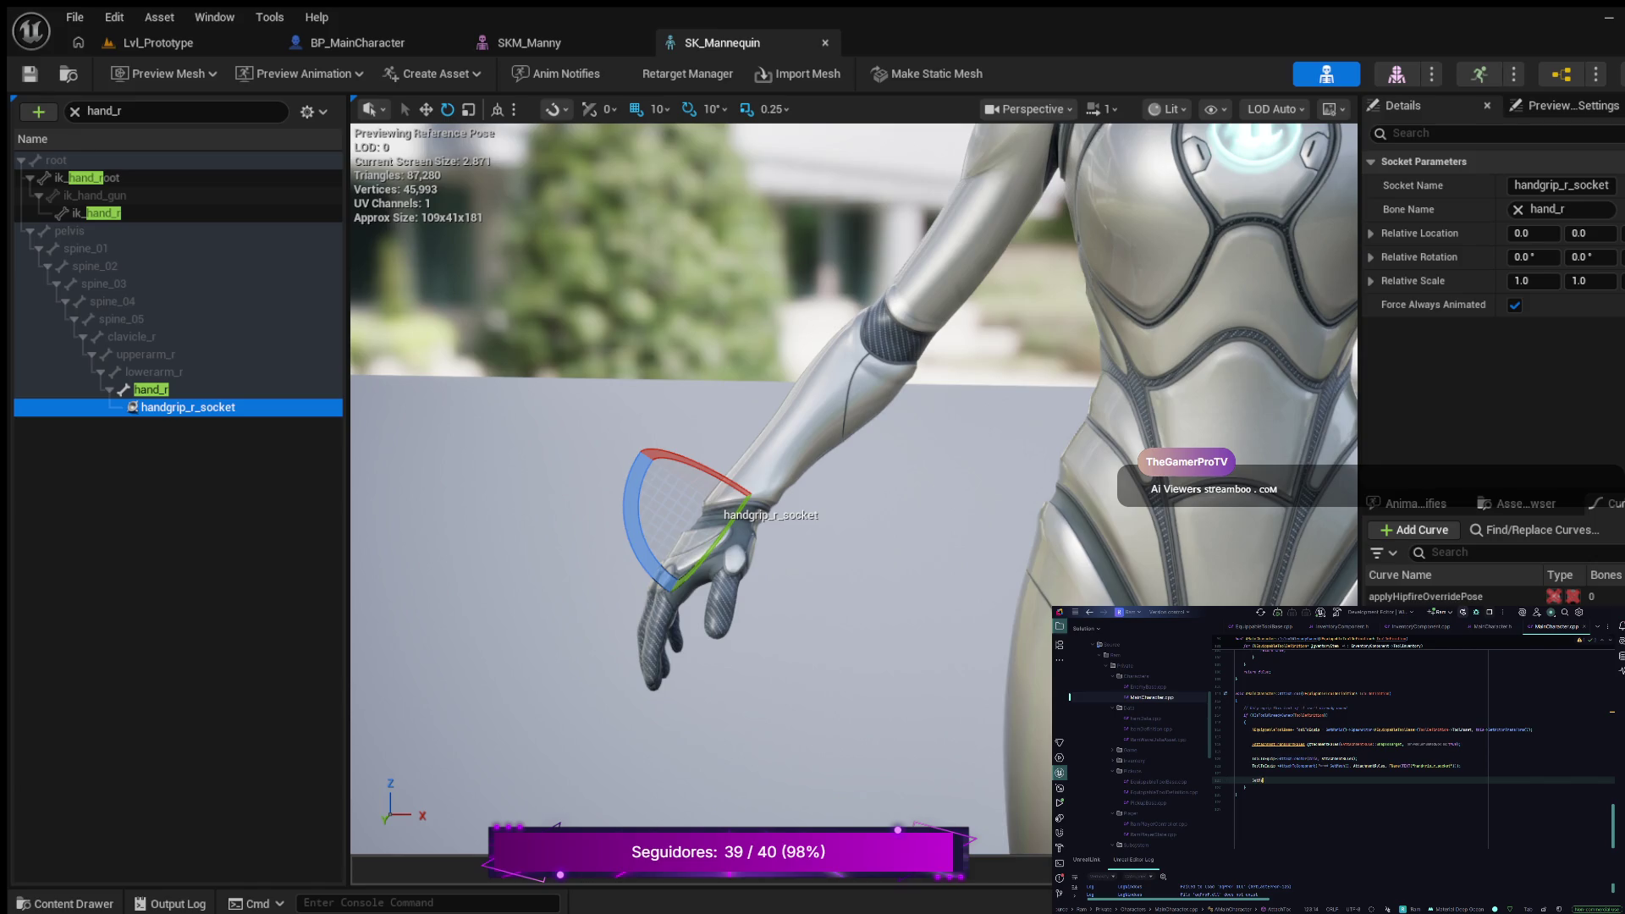
{"action": "type", "text": "Owne"}
{"action": "key", "text": "Return"}
{"action": "type", "text": "Owner("}
{"action": "type", "text": "Tool"}
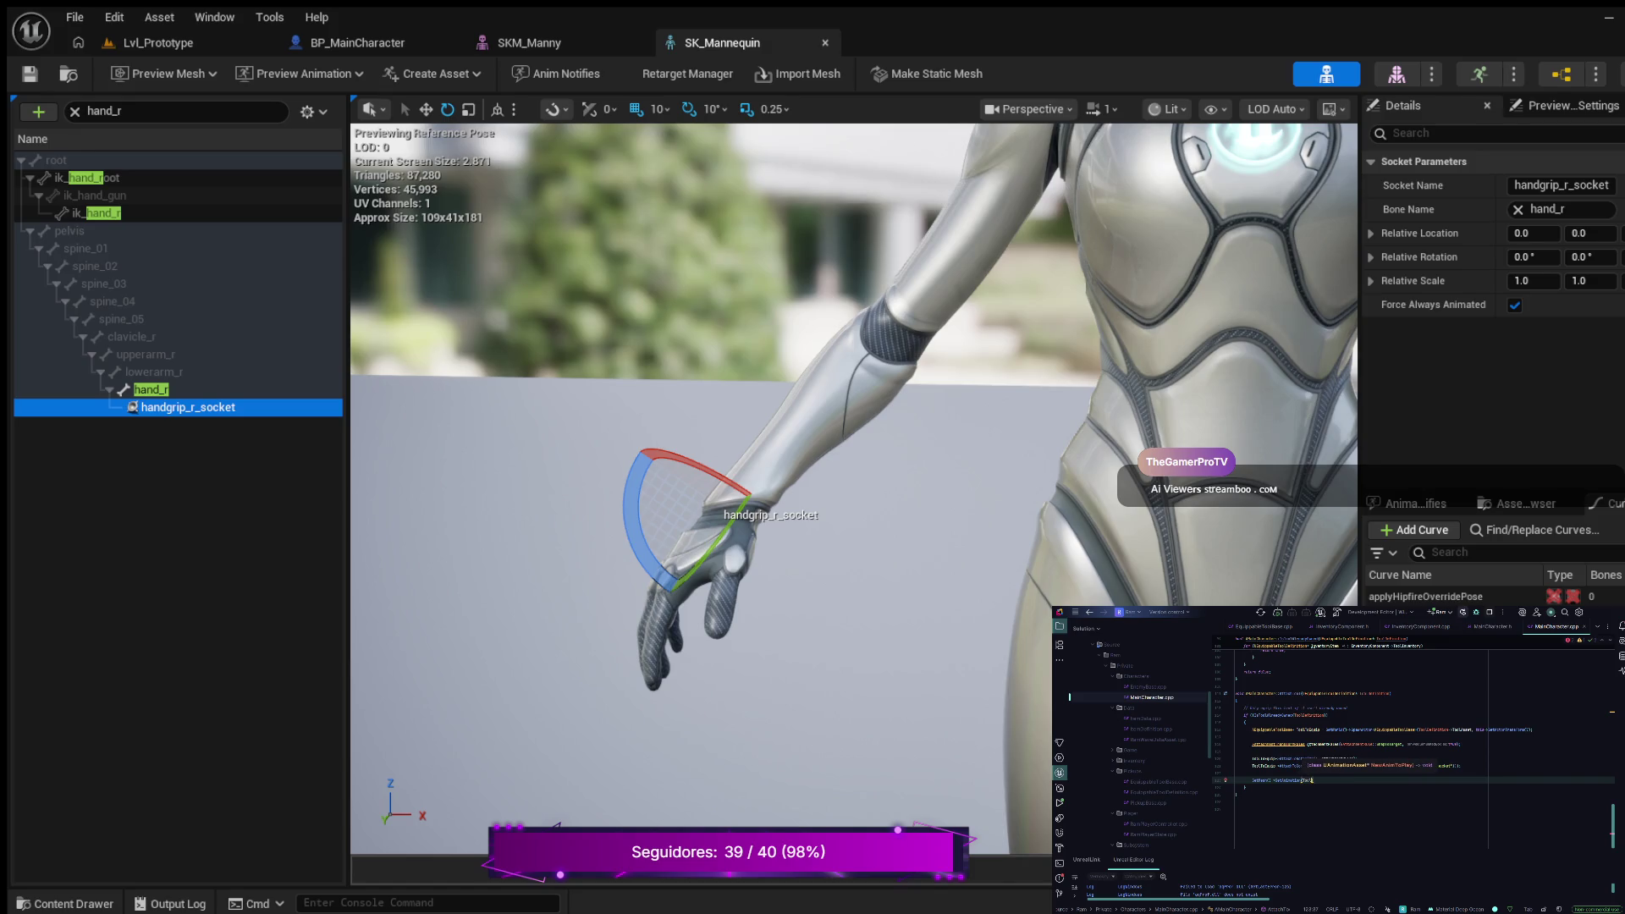
{"action": "type", "text": "Class"}
Step: Paste handgrip_r_socket into the attach call and comment out the SetVisibility line
{"action": "key", "text": "ctrl+v"}
{"action": "key", "text": "ctrl+slash"}
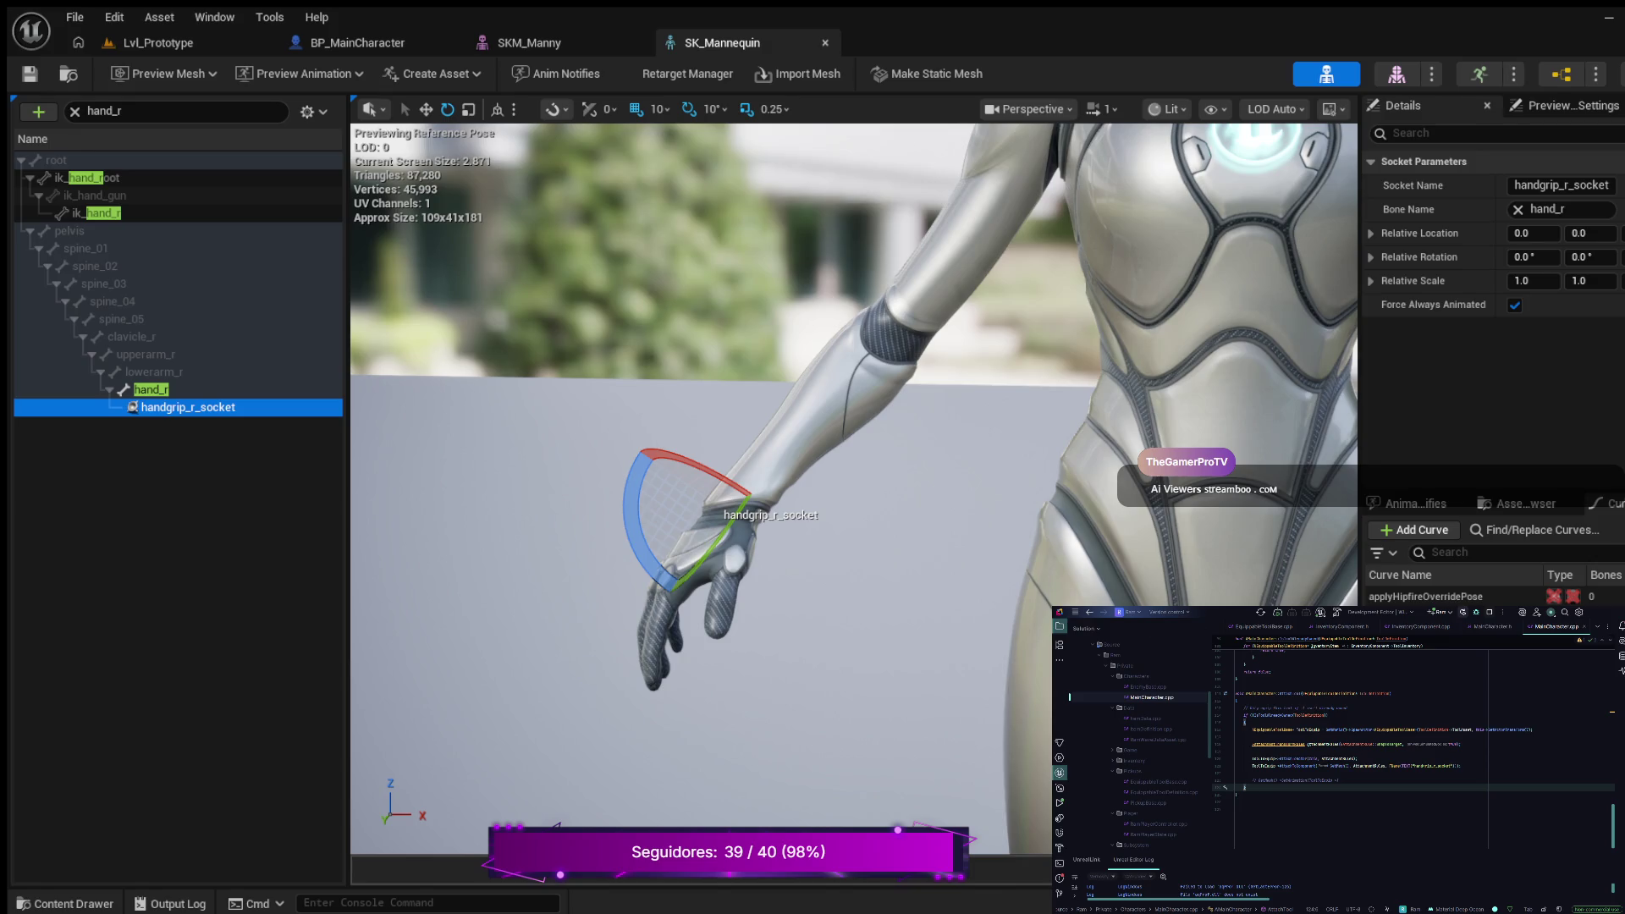
{"action": "key", "text": "BackSpace"}
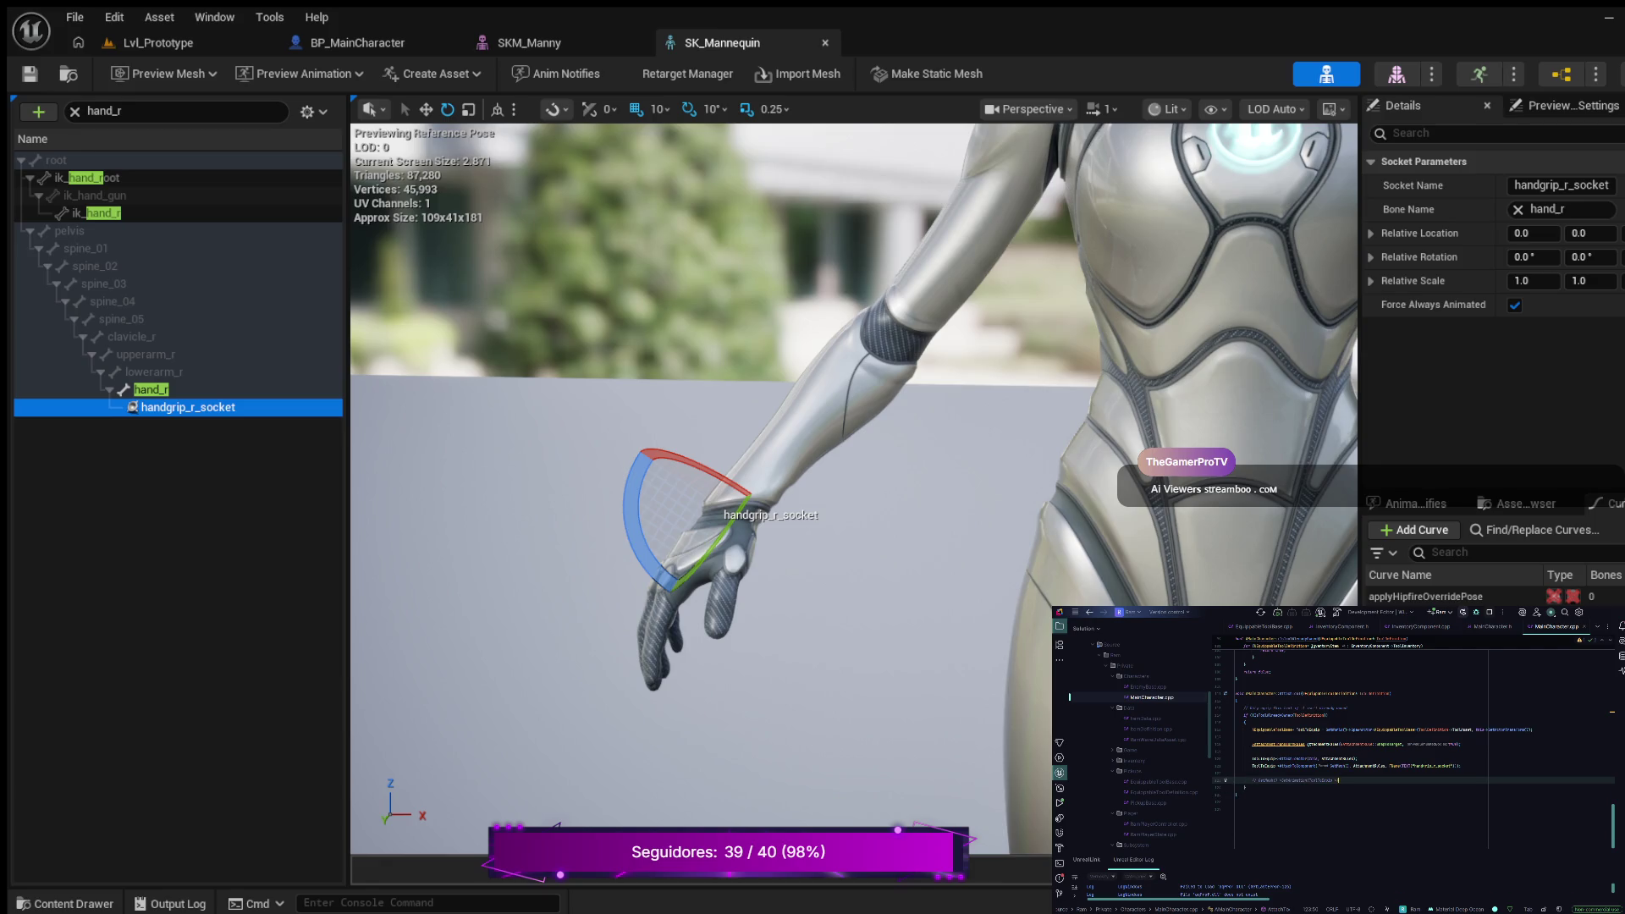
Step: Add an InventoryComponent->ToolInventory.ToolDefinition line below the commented line
{"action": "key", "text": "Return"}
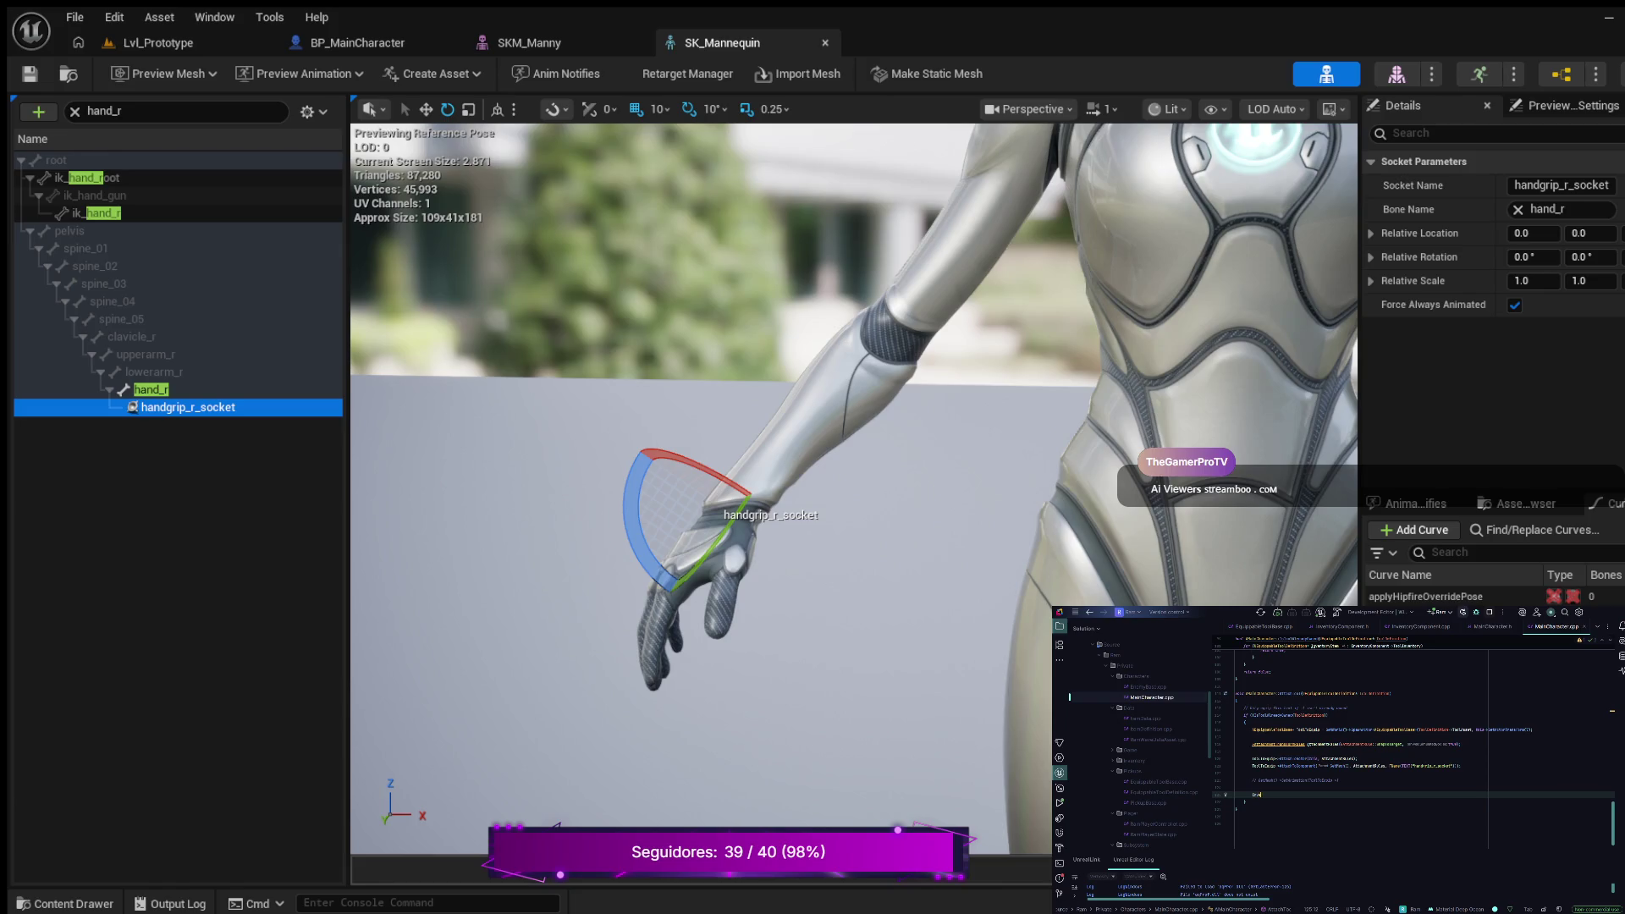
{"action": "key", "text": "Return"}
{"action": "type", "text": "-"}
{"action": "type", "text": ">"}
{"action": "key", "text": "Return"}
{"action": "type", "text": "."}
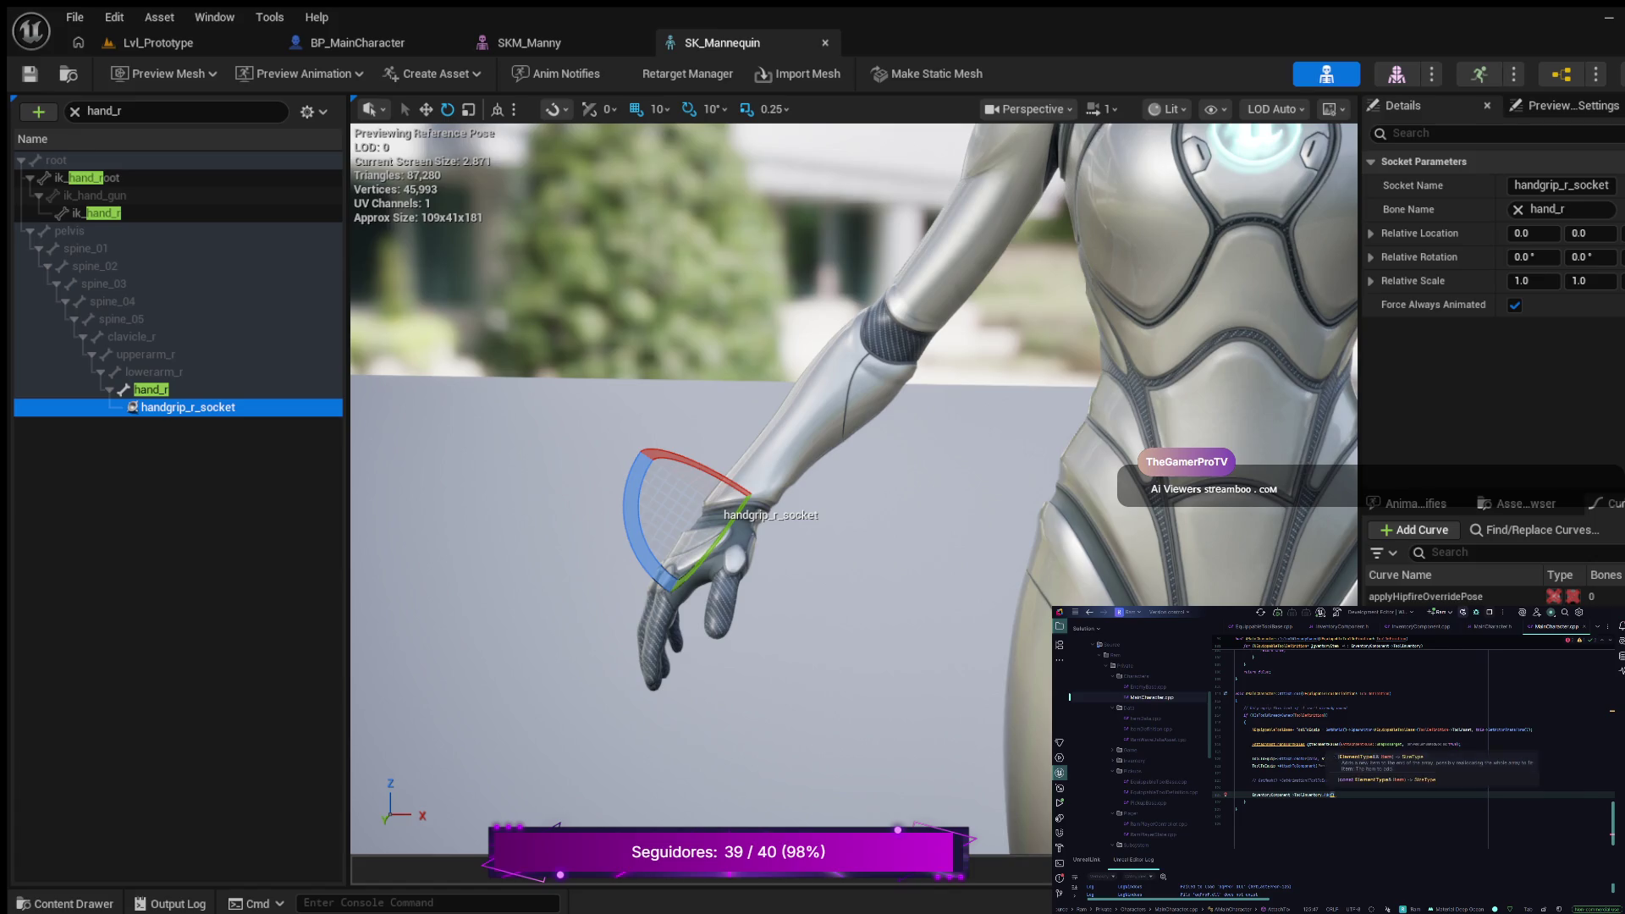
{"action": "type", "text": "ToolDefinition);"}
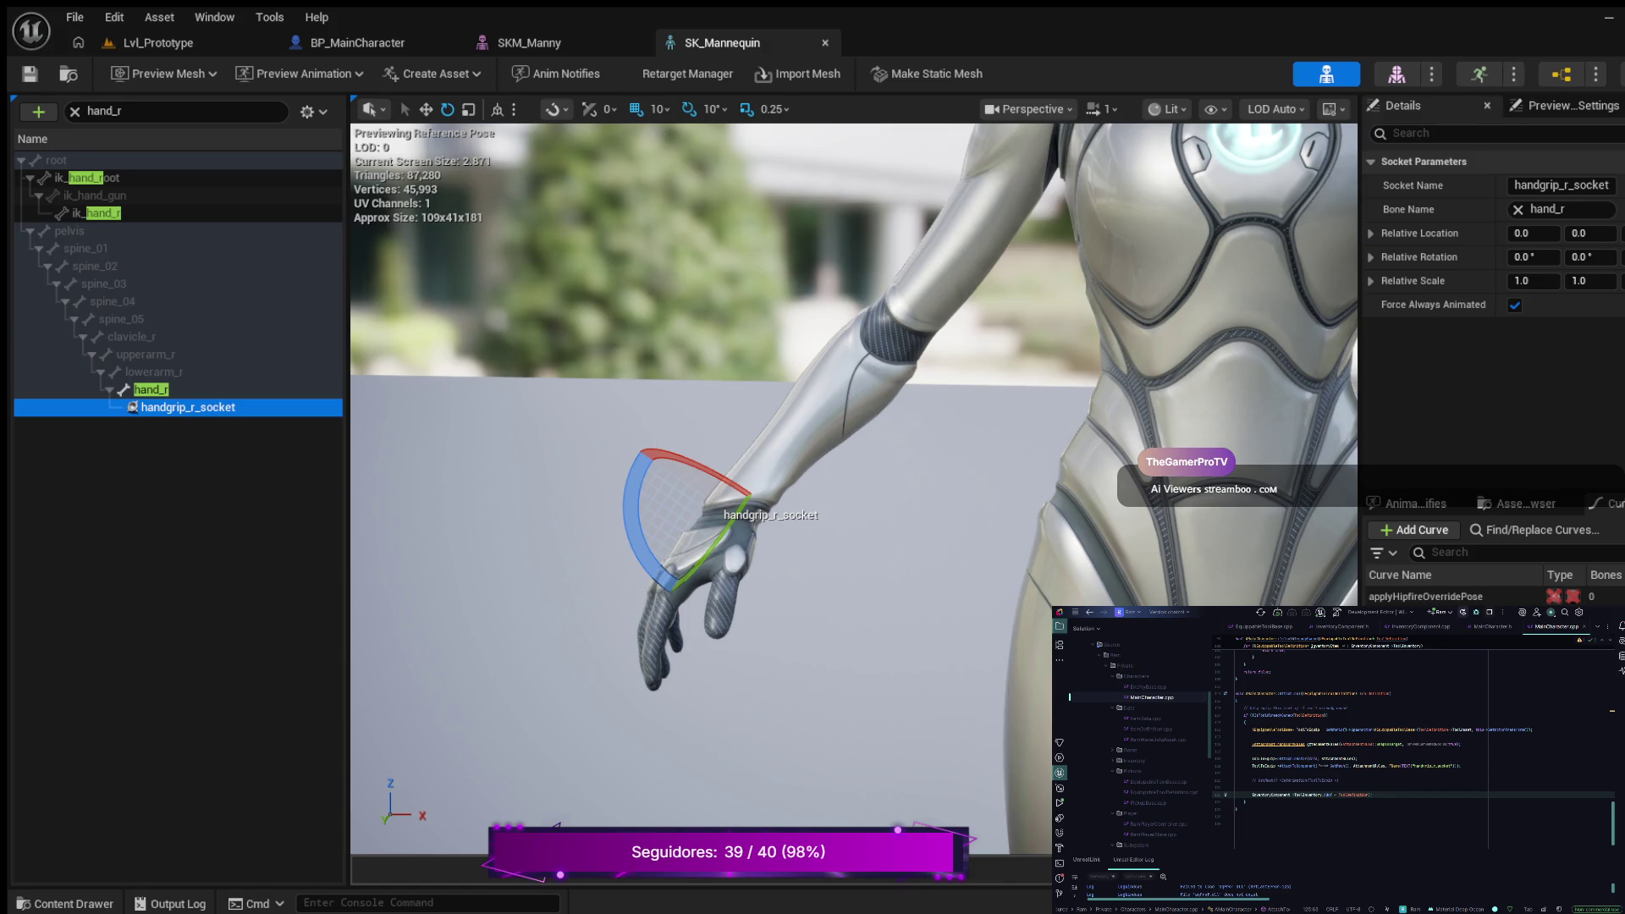
{"action": "key", "text": "Return"}
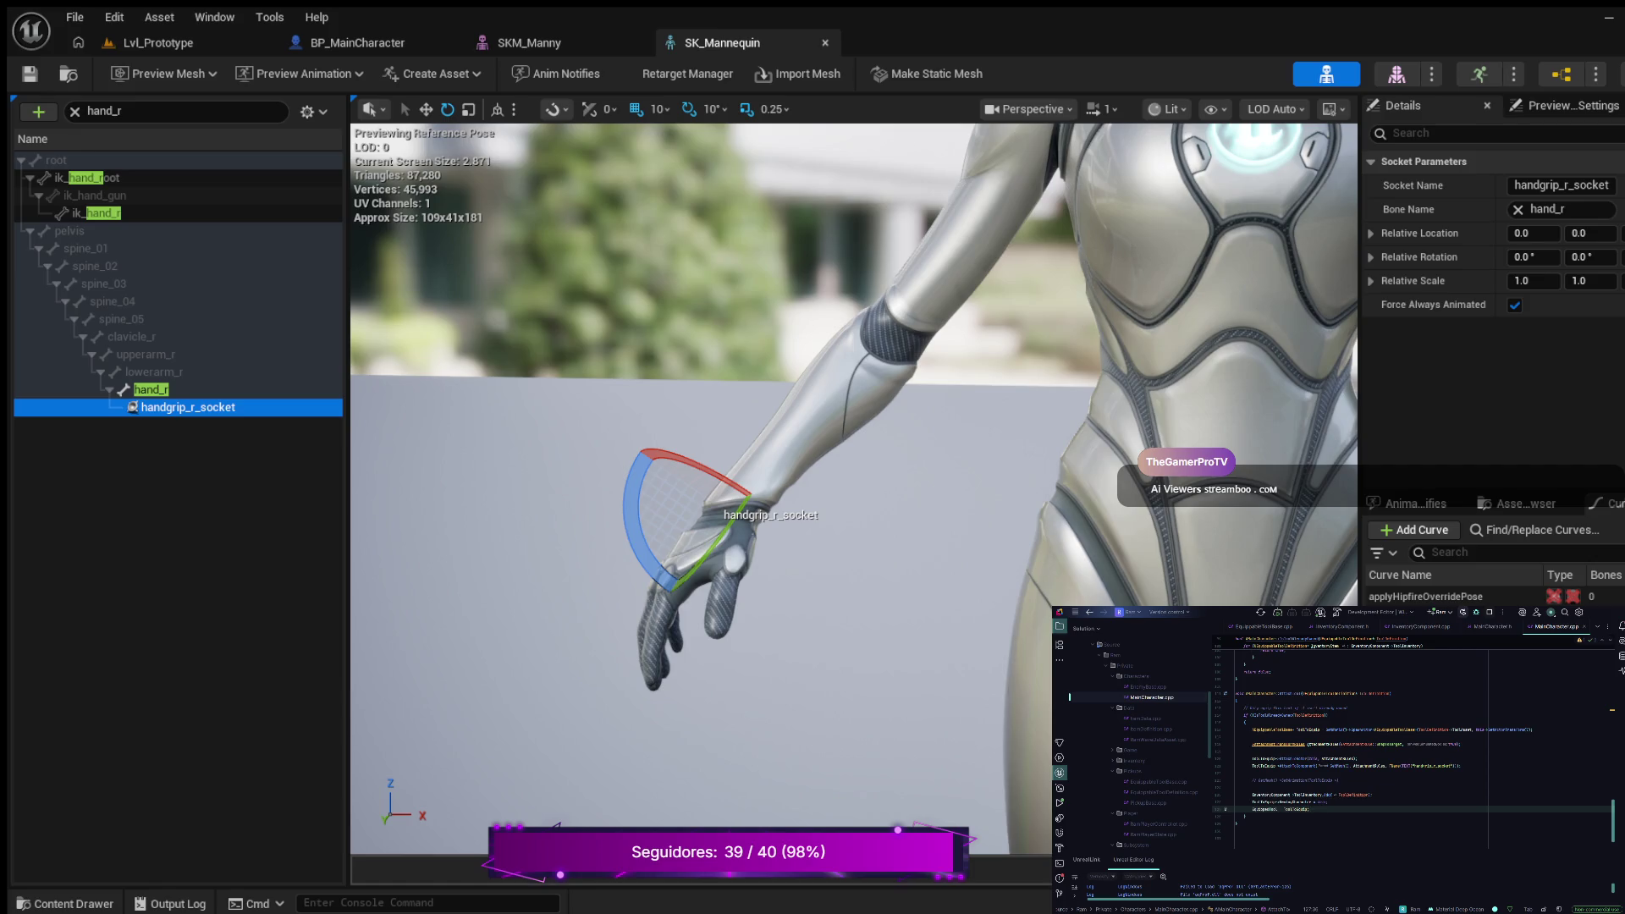
Step: Switch to the MainCharacter.h header with Alt+O
{"action": "key", "text": "alt+o"}
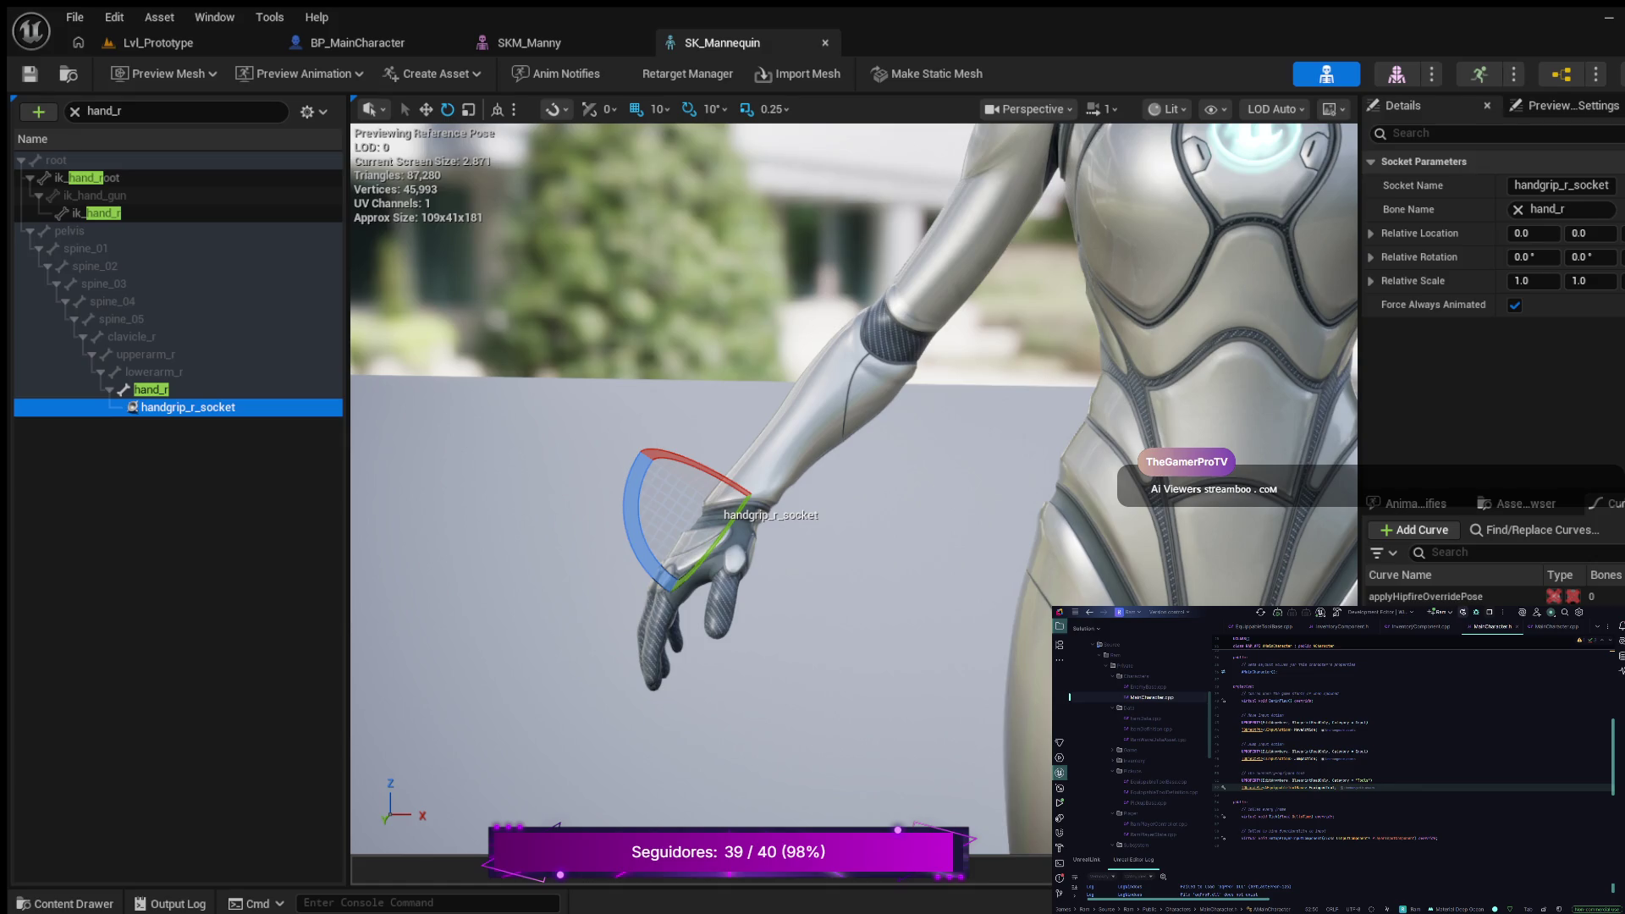
Step: Declare UInputAction* FireAction under a new comment and UPROPERTY(Category = Input) line
{"action": "key", "text": "ctrl+v"}
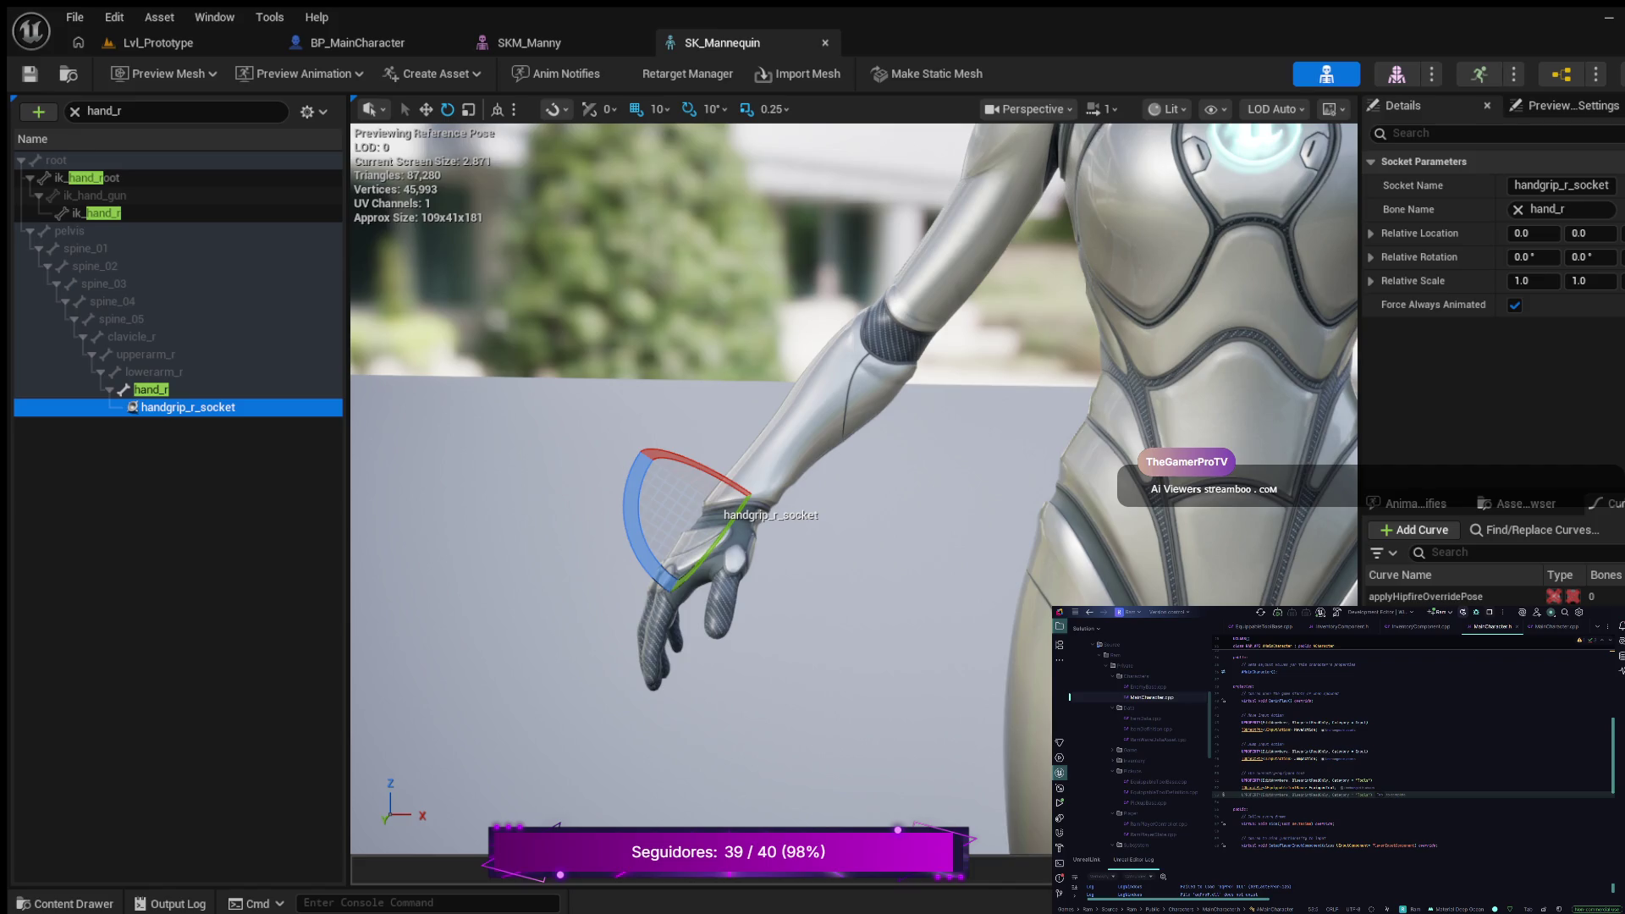
{"action": "key", "text": "alt+shift+Up"}
{"action": "key", "text": "alt+shift+Up"}
{"action": "key", "text": "alt+shift+Up"}
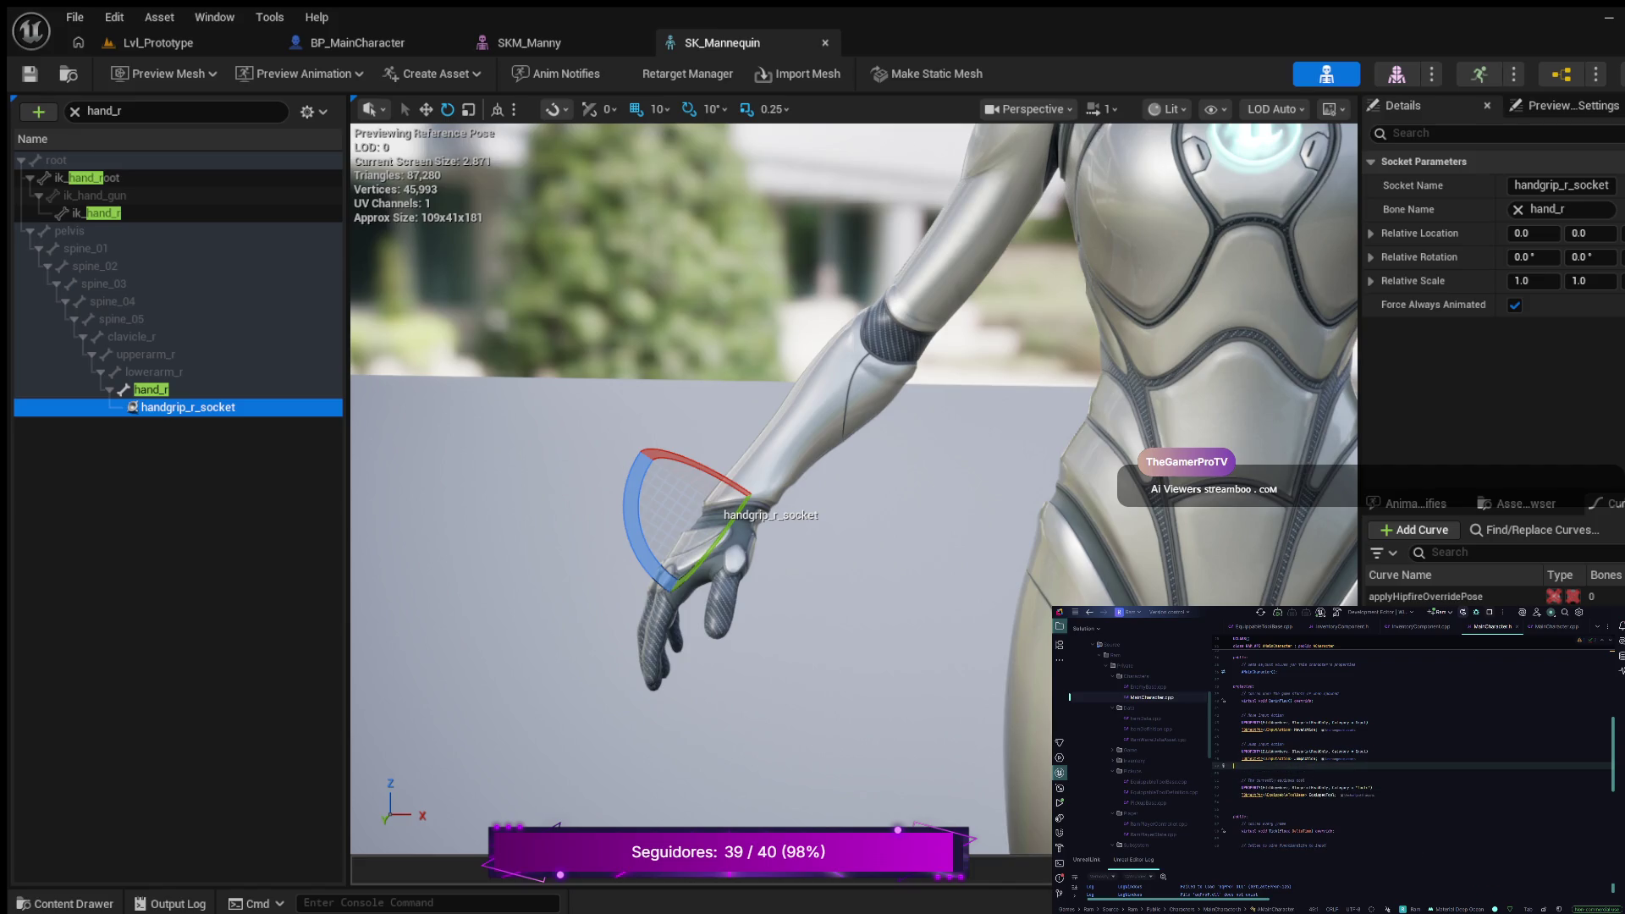
{"action": "type", "text": "//"}
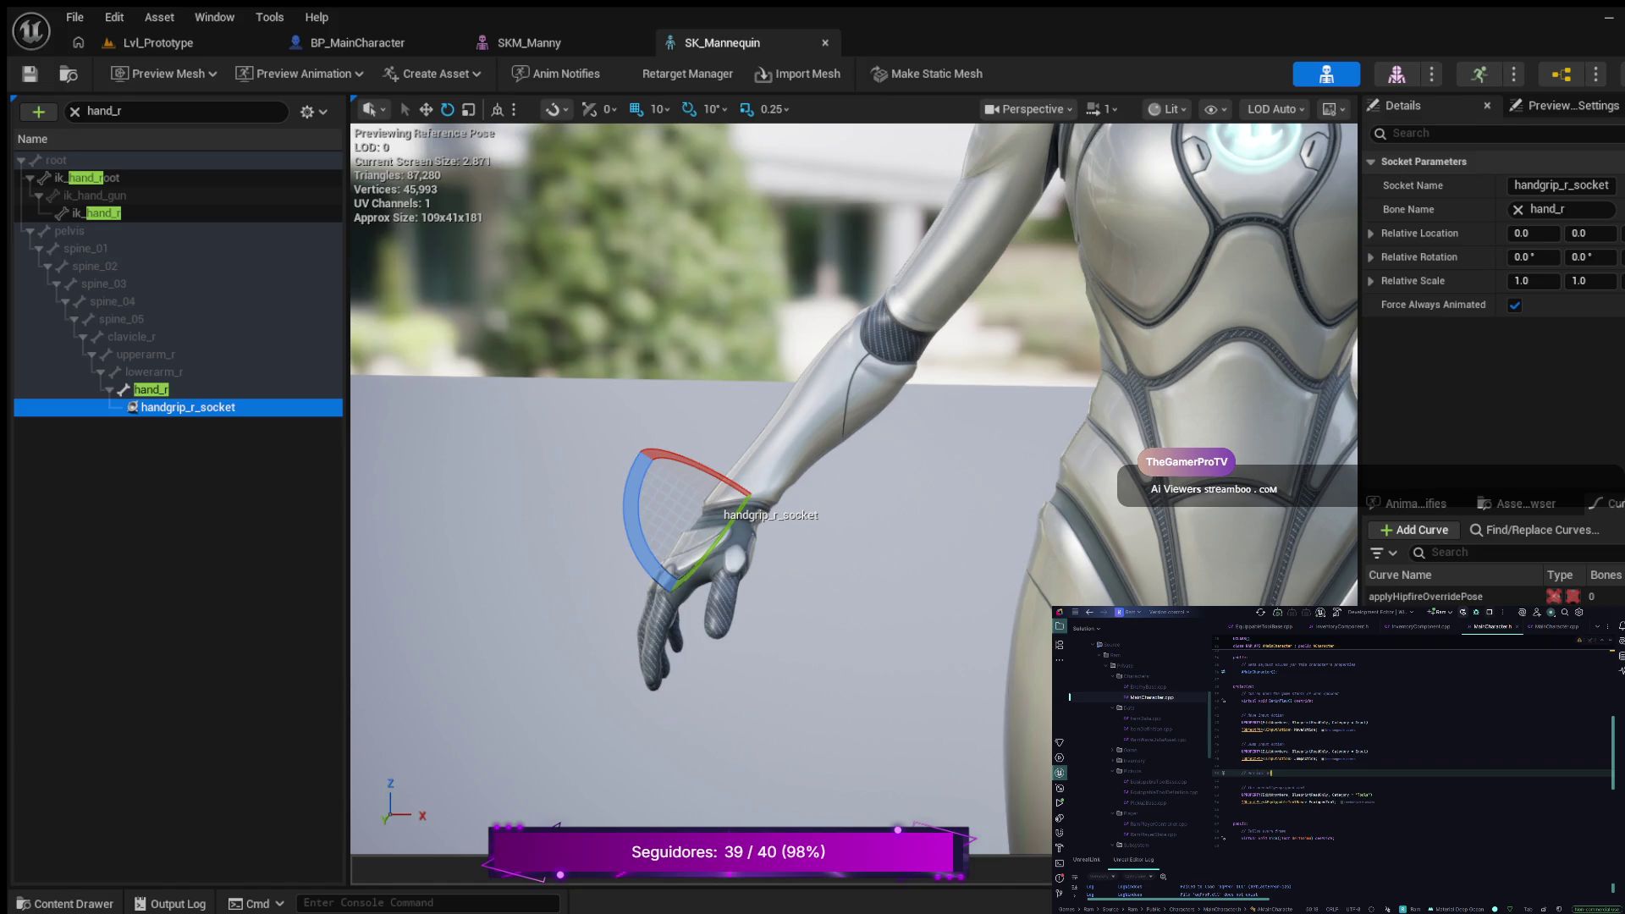
{"action": "key", "text": "ctrl+v"}
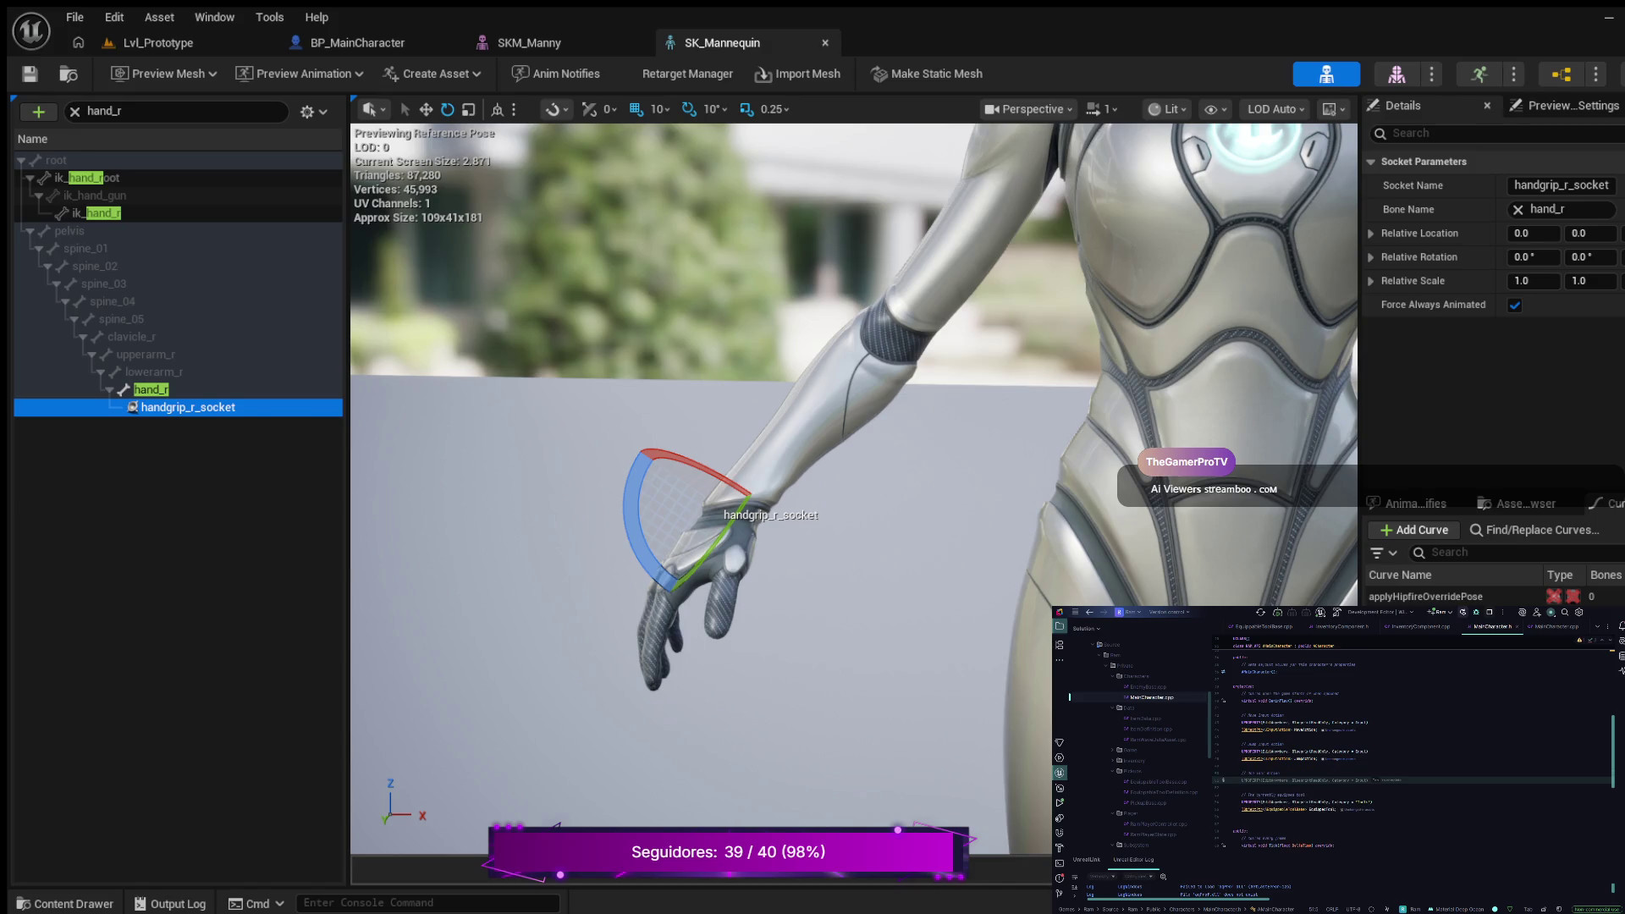
{"action": "left_click", "coordinate": [1367, 779]}
{"action": "key", "text": "Return"}
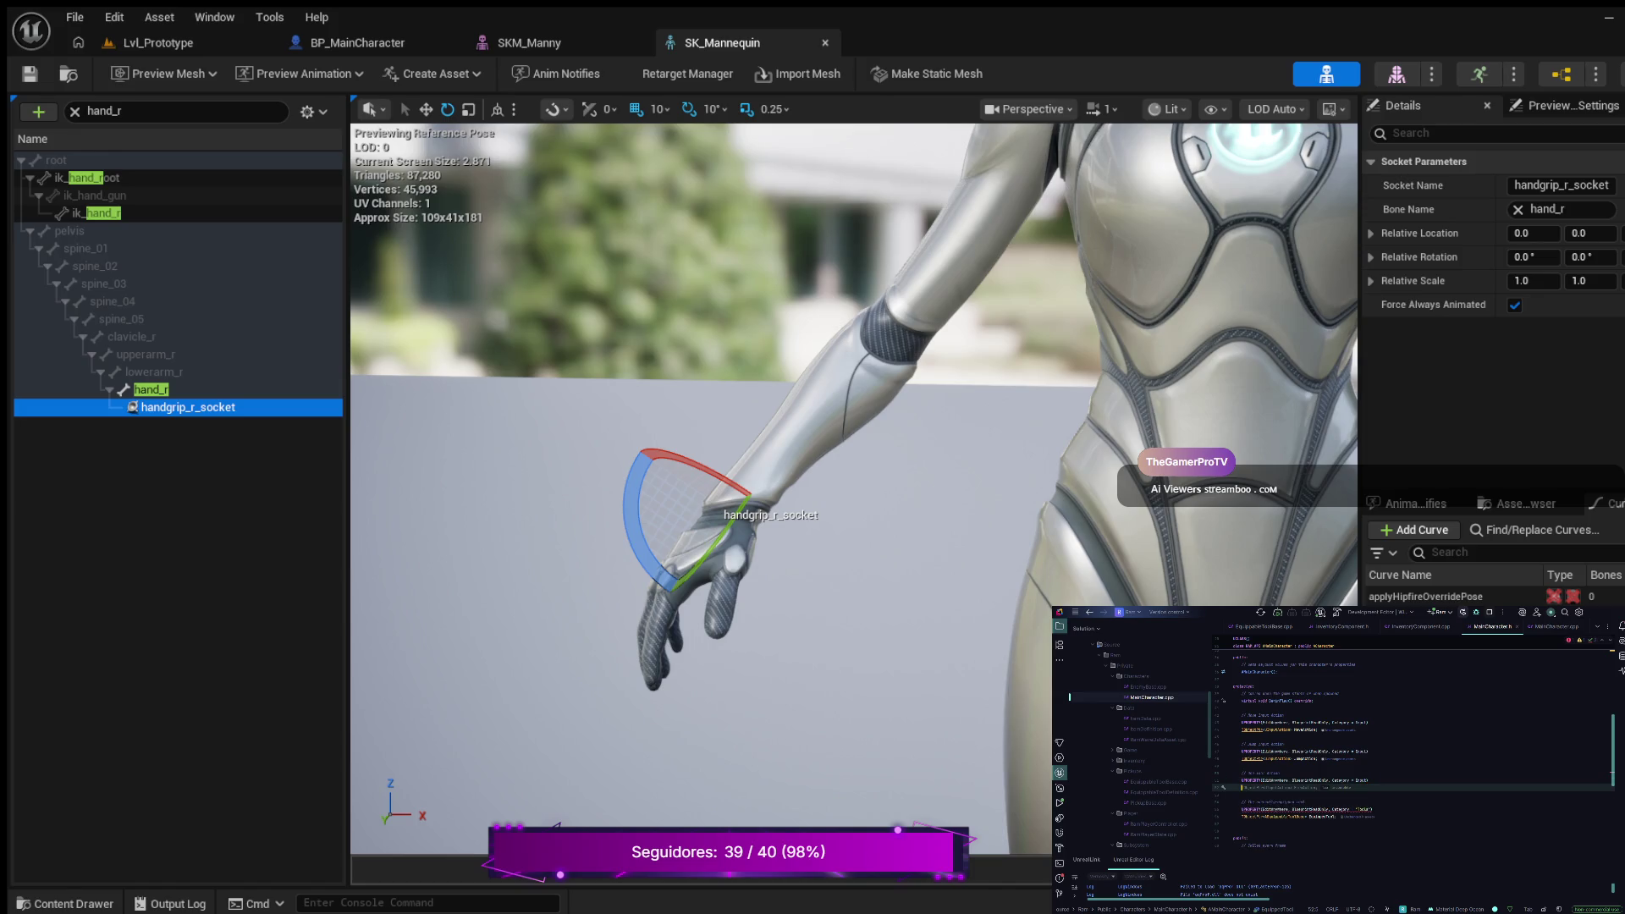
{"action": "type", "text": "UInputAction* FireAction;"}
{"action": "type", "text": "Use"}
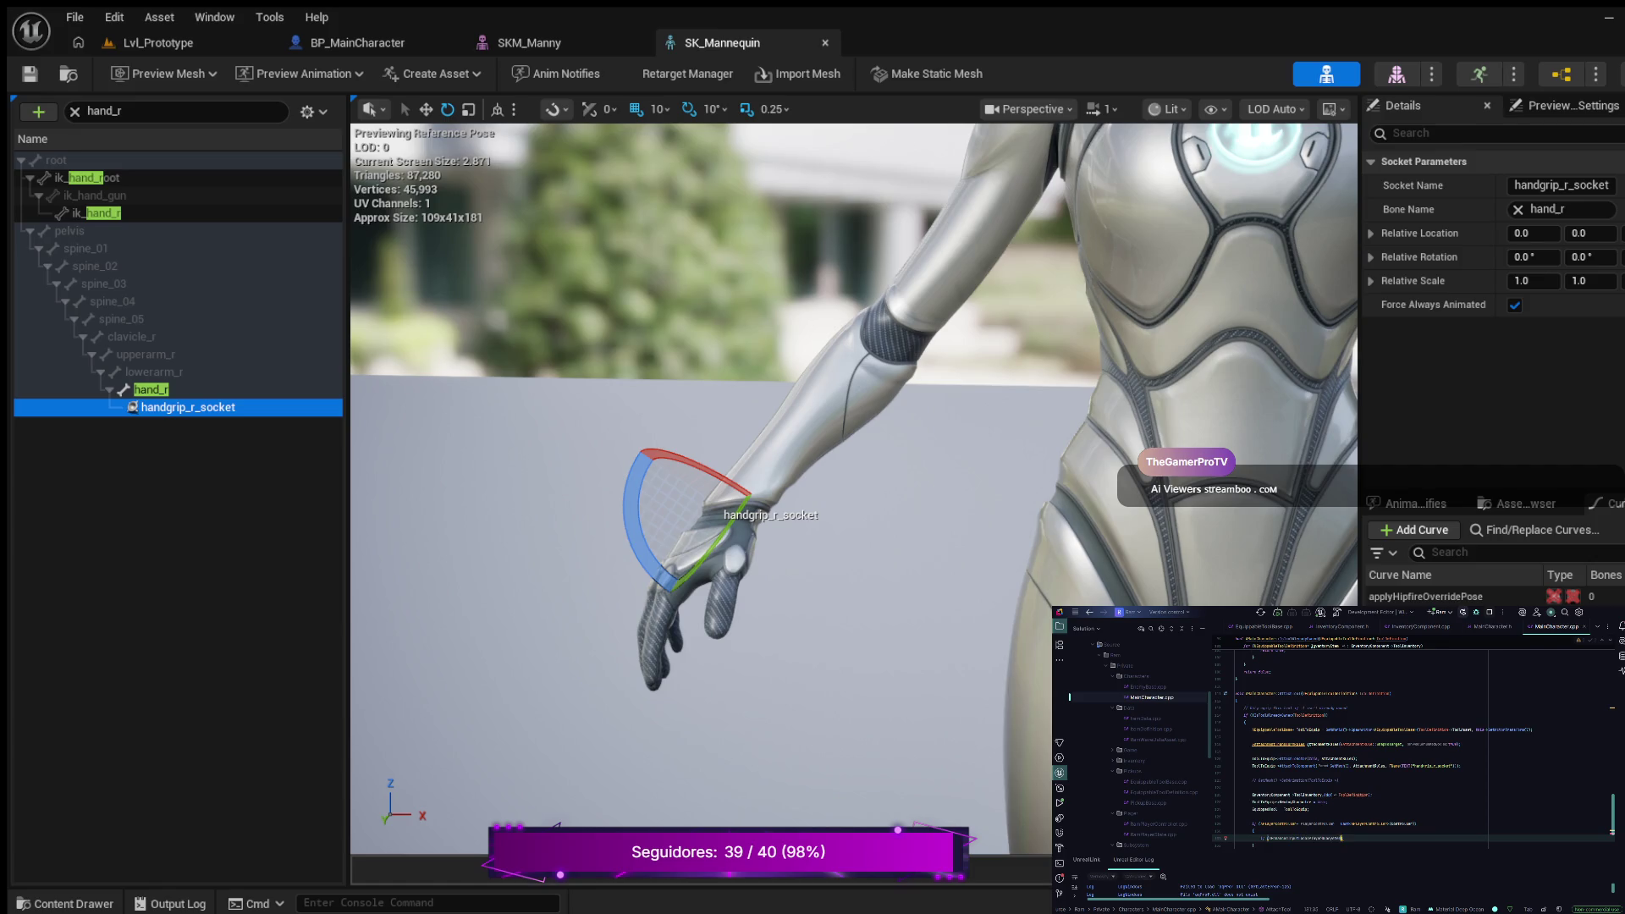
Step: Accept the AI-suggested code block in the function body and start a new indented line
{"action": "key", "text": "Tab"}
{"action": "key", "text": "Tab"}
{"action": "key", "text": "ctrl+Right"}
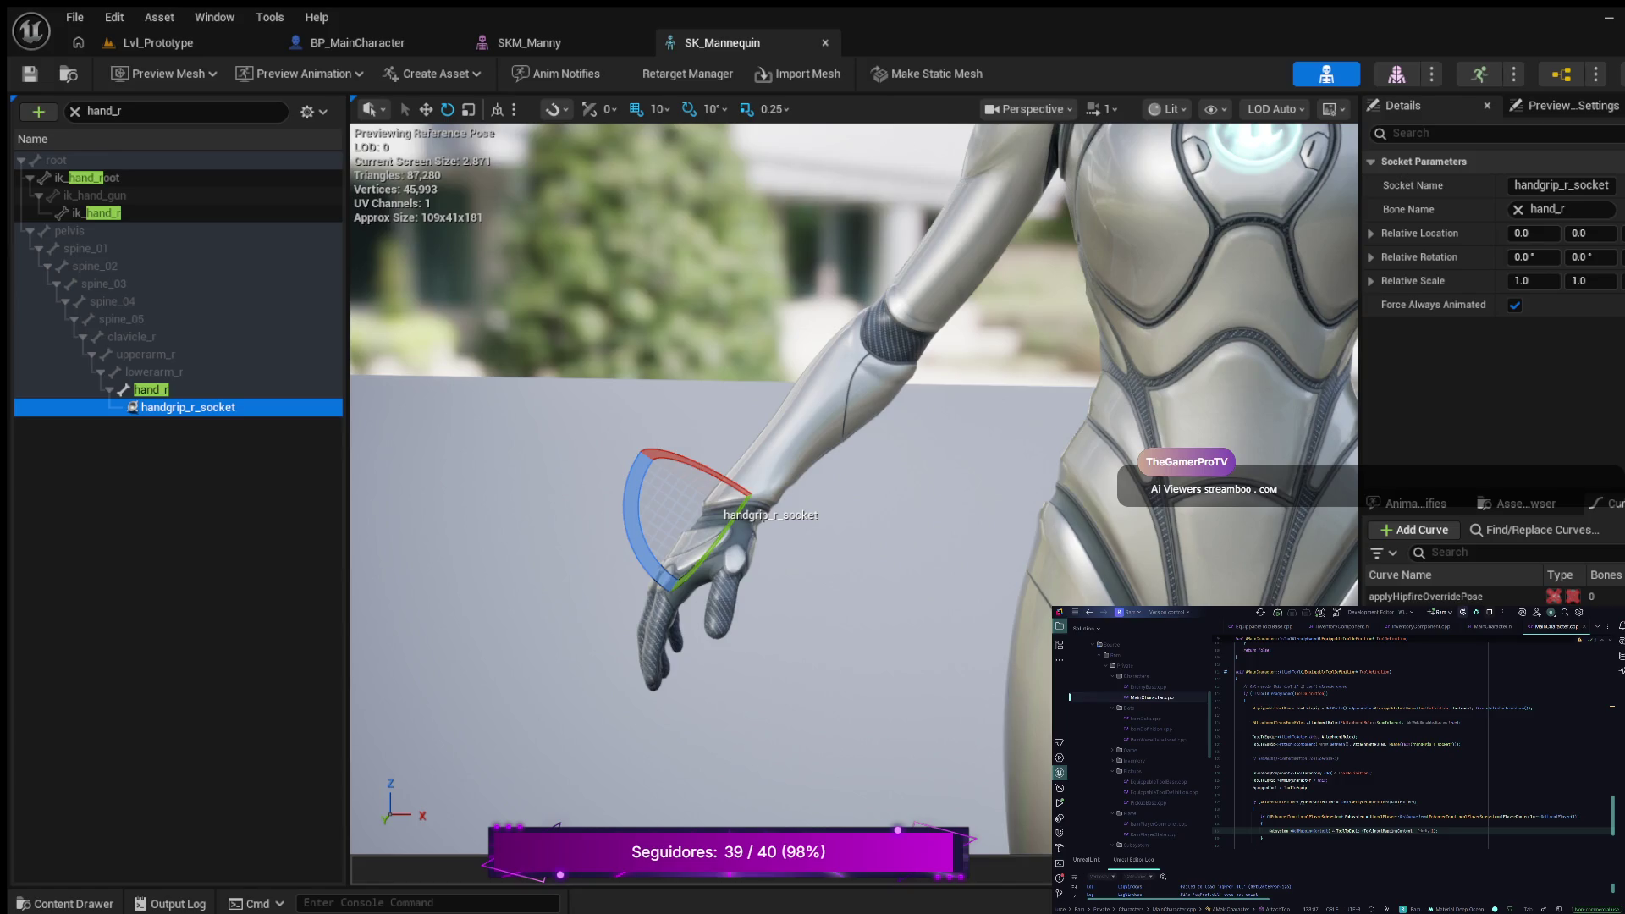
{"action": "key", "text": "Return"}
Step: Write a ToolToSpawn-> member access ending in ') =' inside the nested block
{"action": "scroll", "coordinate": [1354, 744], "scroll_direction": "down", "scroll_amount": 2}
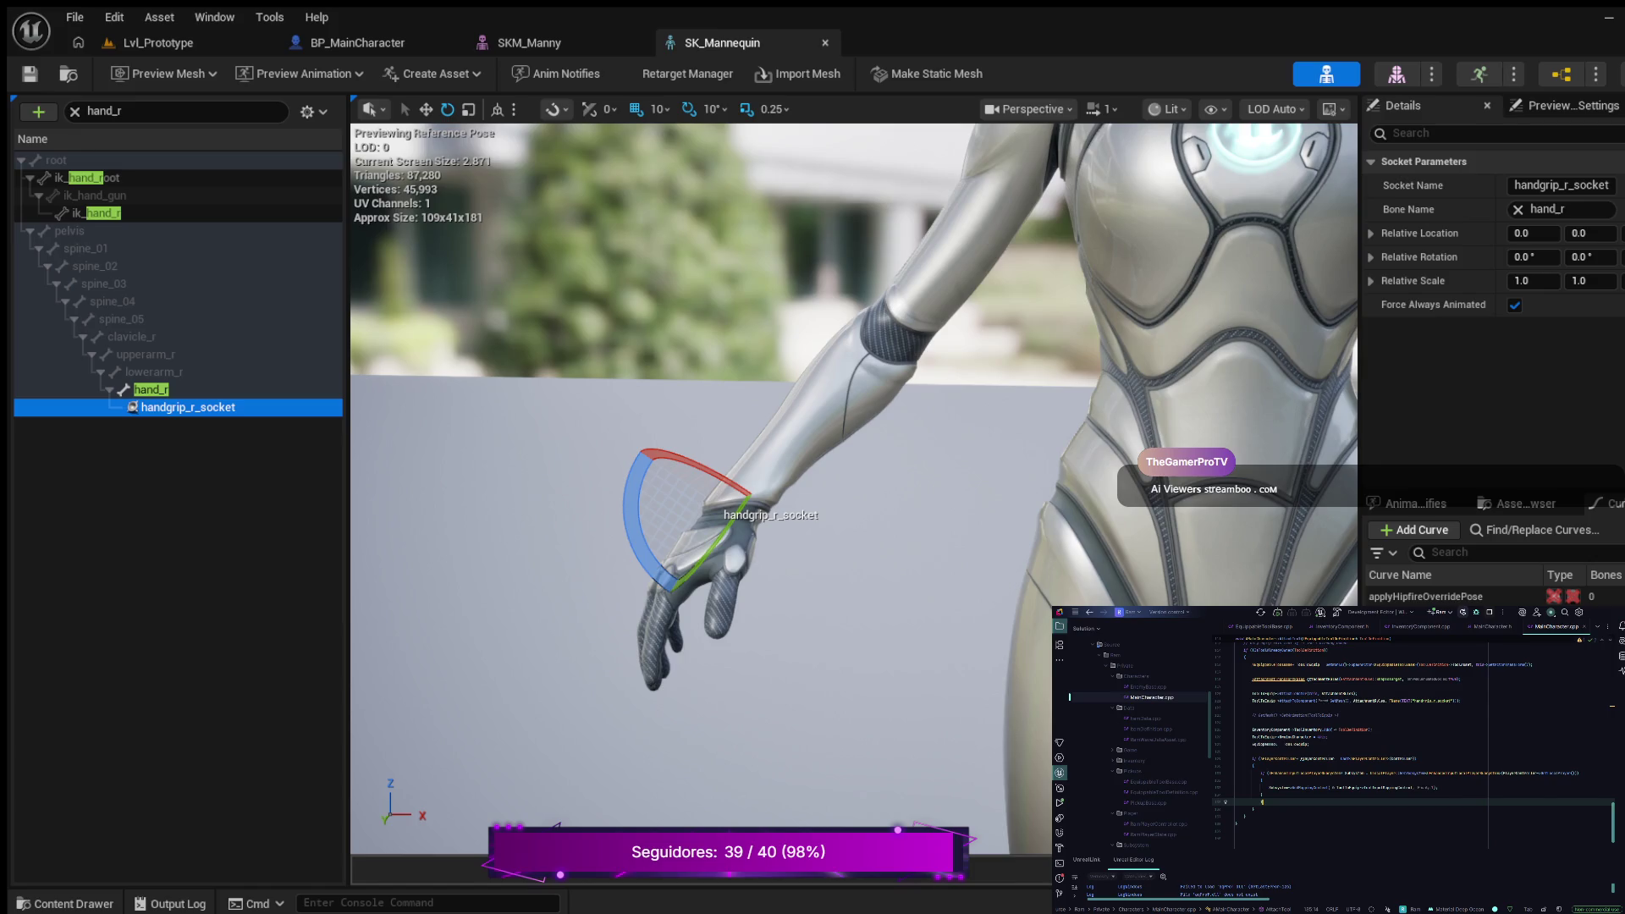
{"action": "type", "text": "olTo"}
{"action": "key", "text": "Return"}
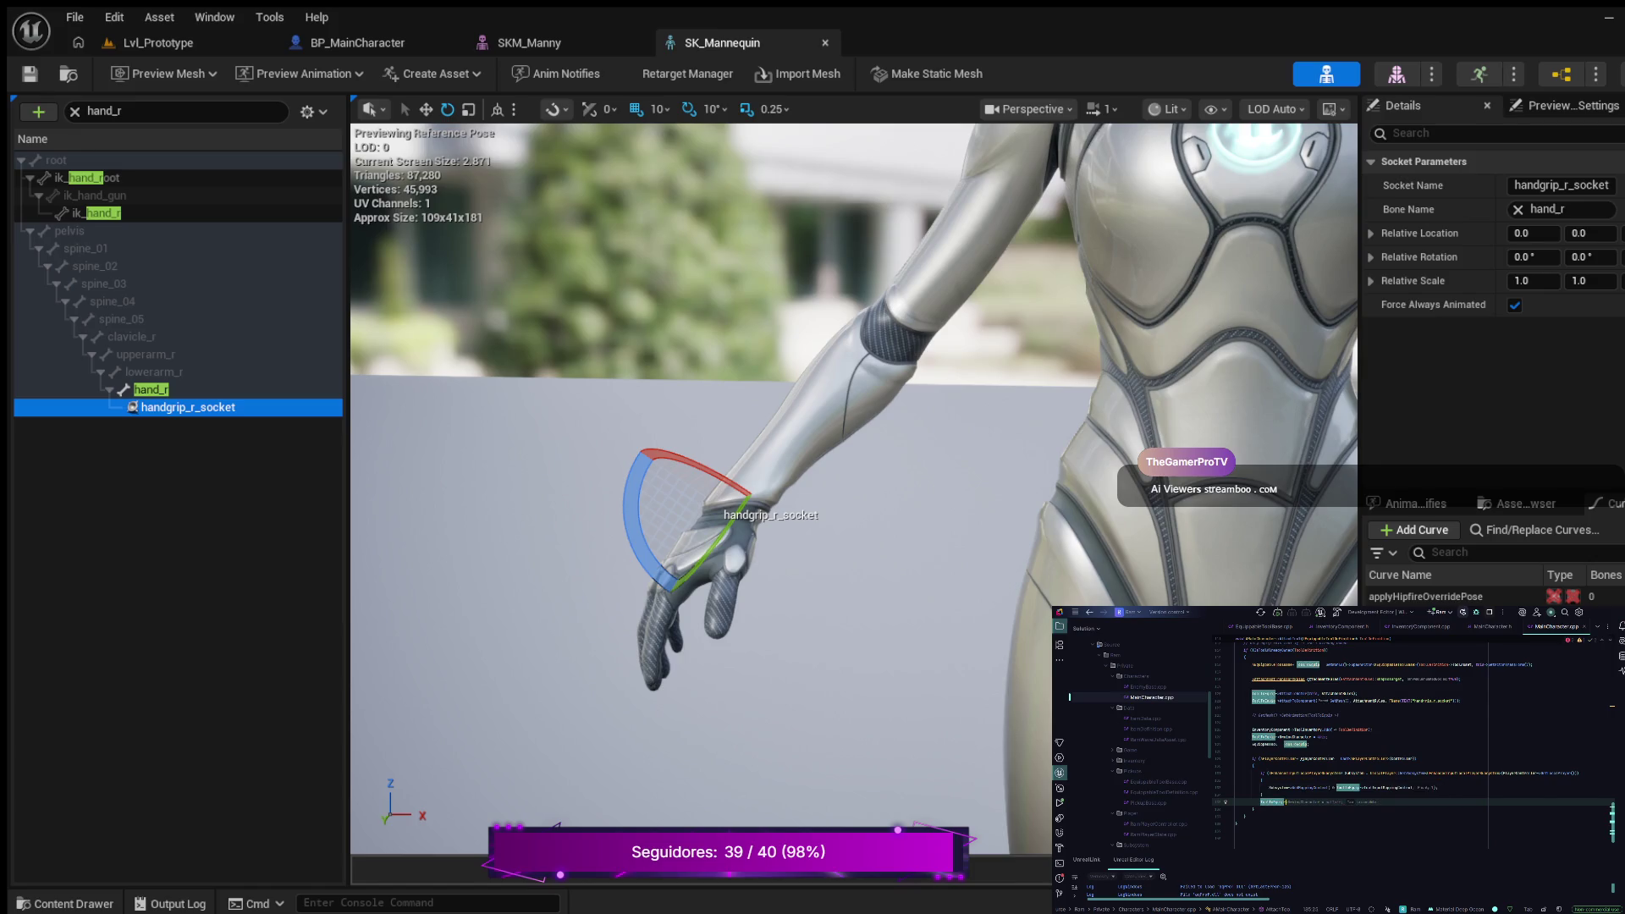
{"action": "type", "text": "-"}
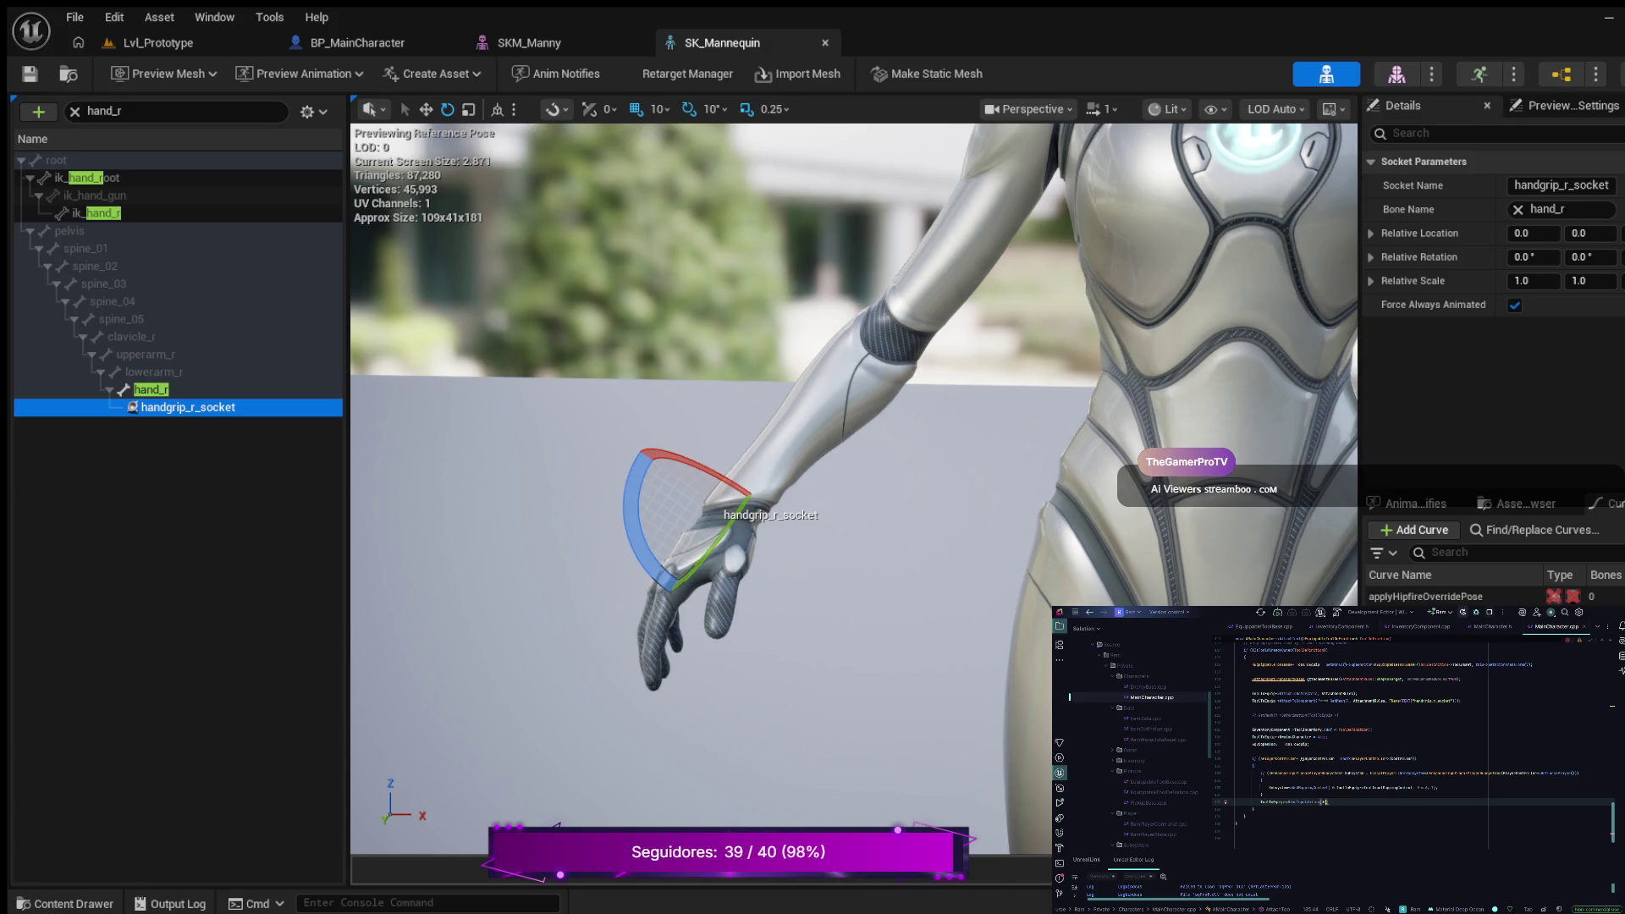
{"action": "key", "text": "Return"}
{"action": "key", "text": "ctrl+z"}
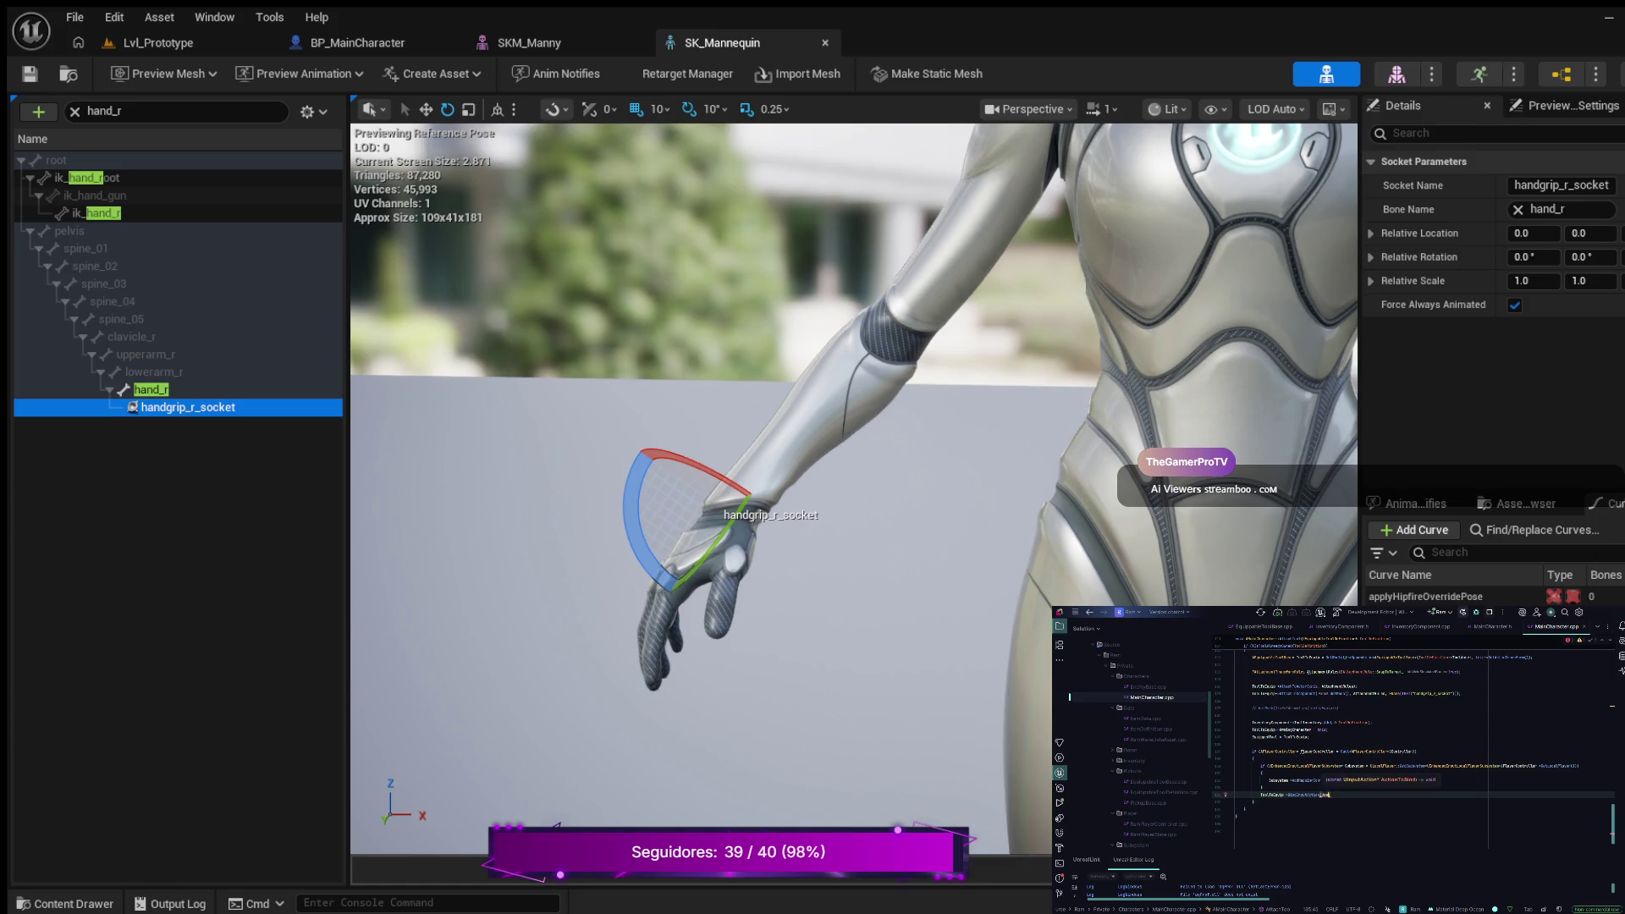
{"action": "type", "text": ") ="}
{"action": "scroll", "coordinate": [1413, 745], "scroll_direction": "down", "scroll_amount": 1}
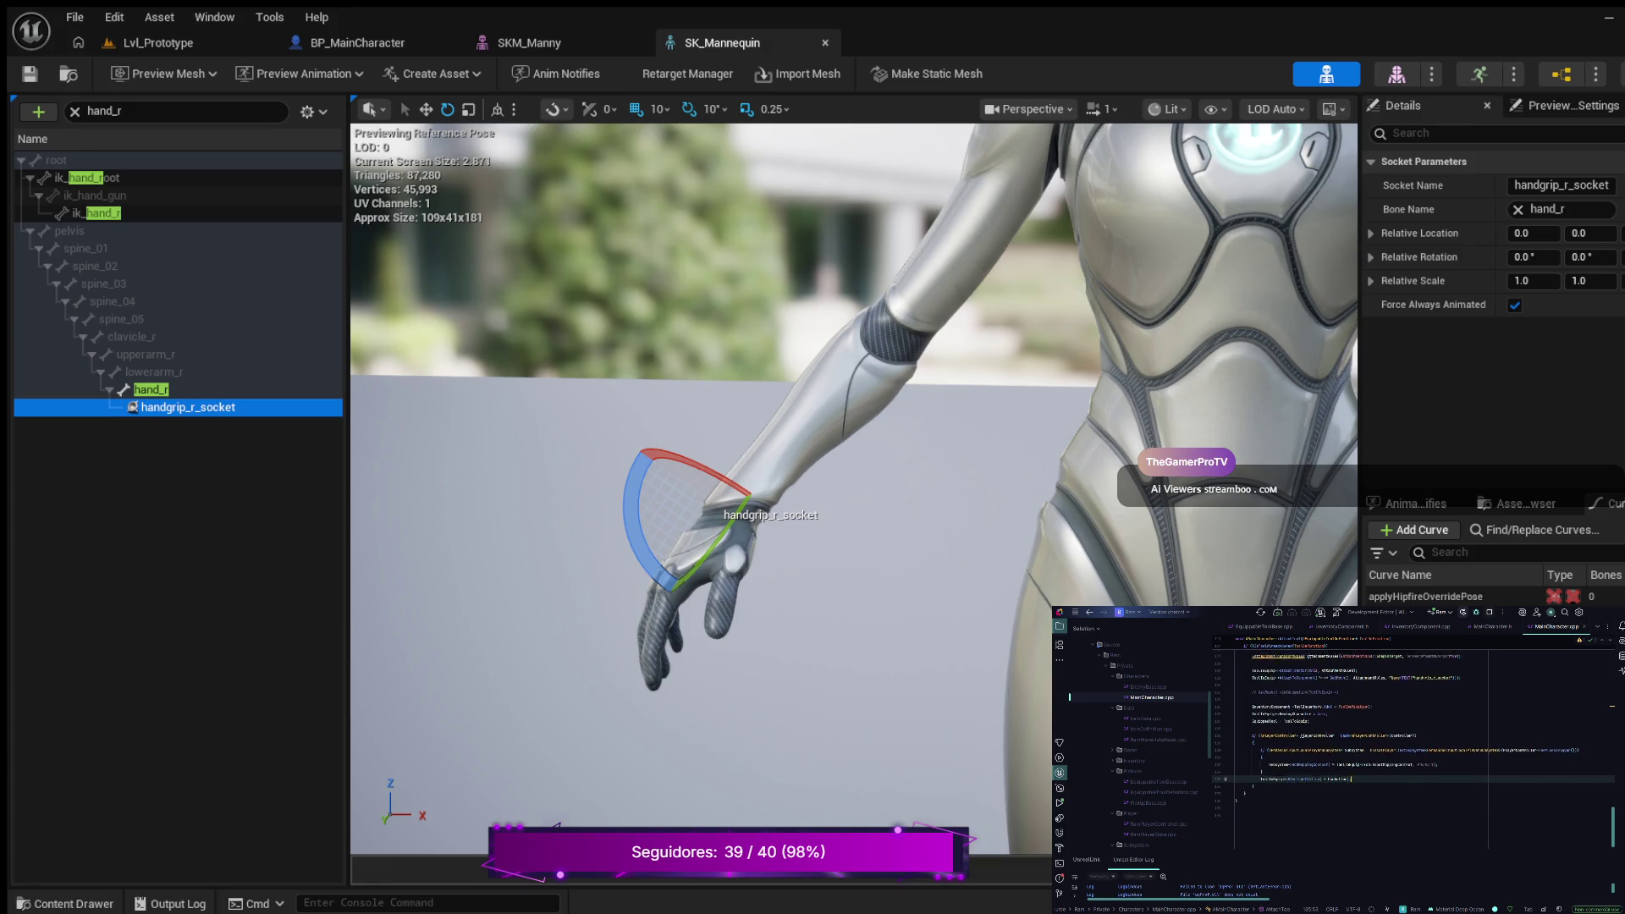
{"action": "scroll", "coordinate": [1413, 745], "scroll_direction": "up", "scroll_amount": 3}
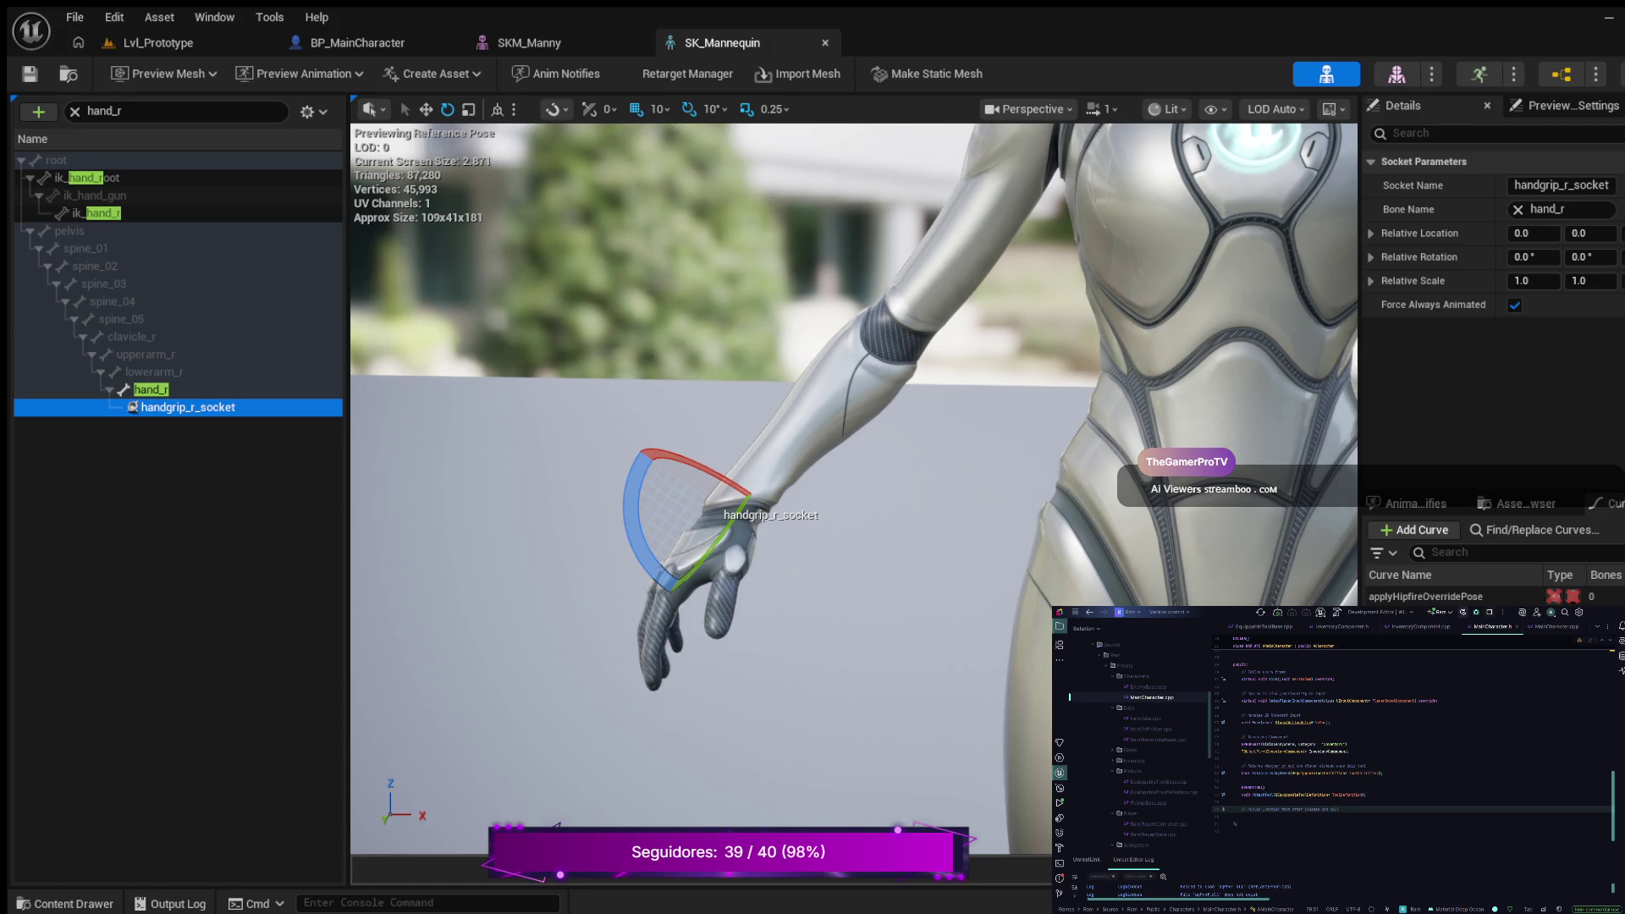
Step: Declare a void AddItemToAttach function in MainCharacter.h and generate its definition in MainCharacter.cpp
{"action": "key", "text": "Return"}
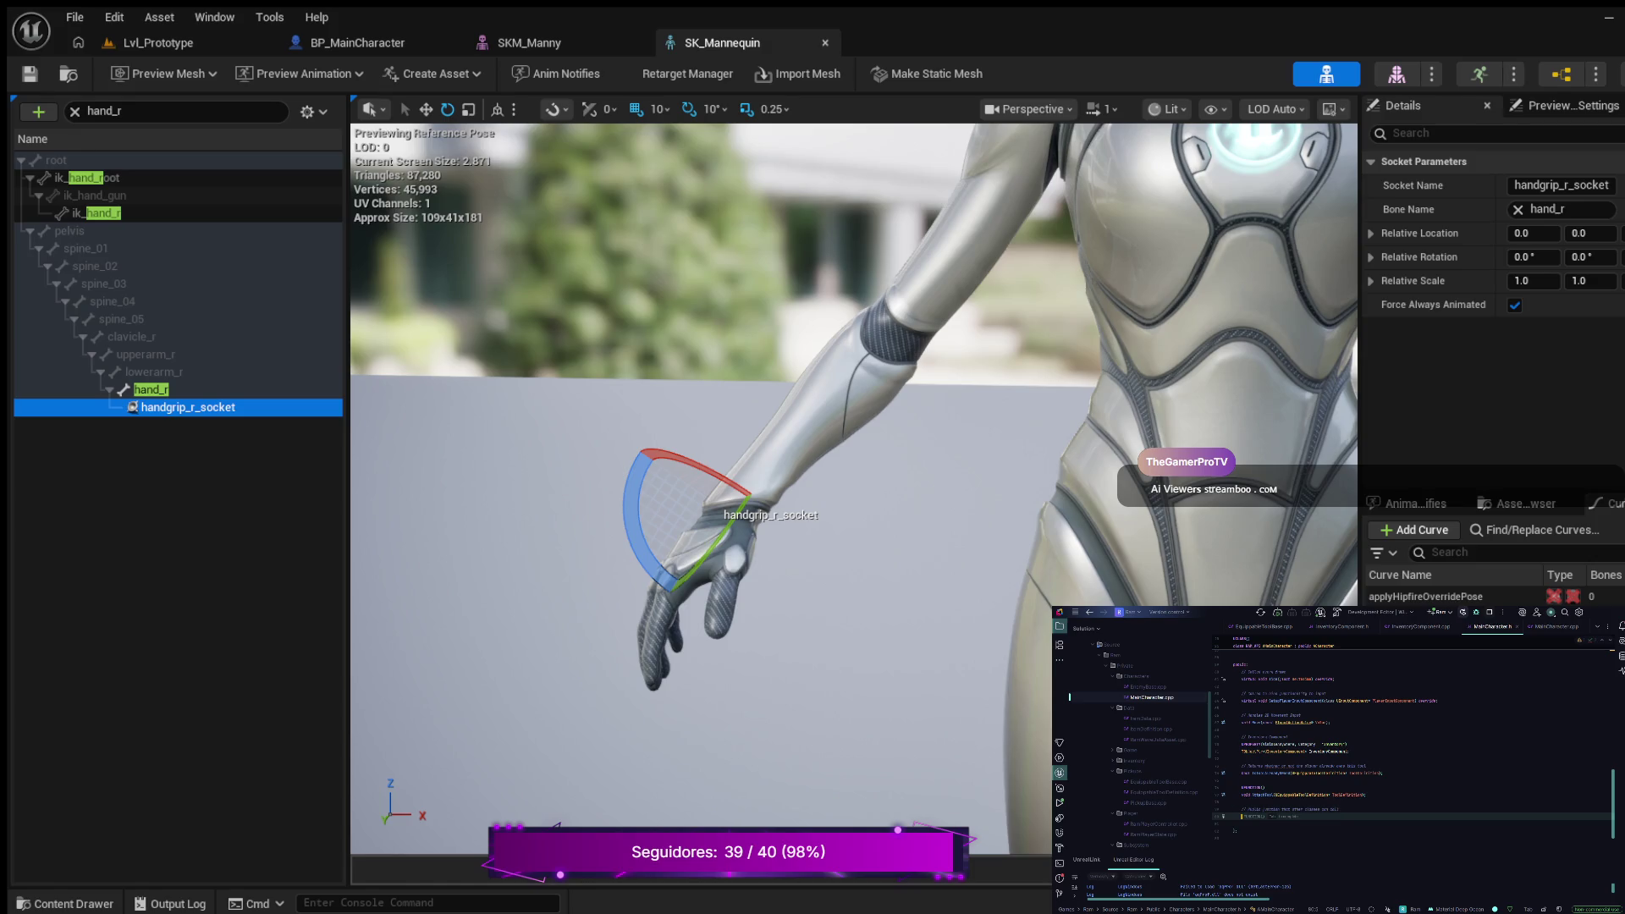
{"action": "key", "text": "Return"}
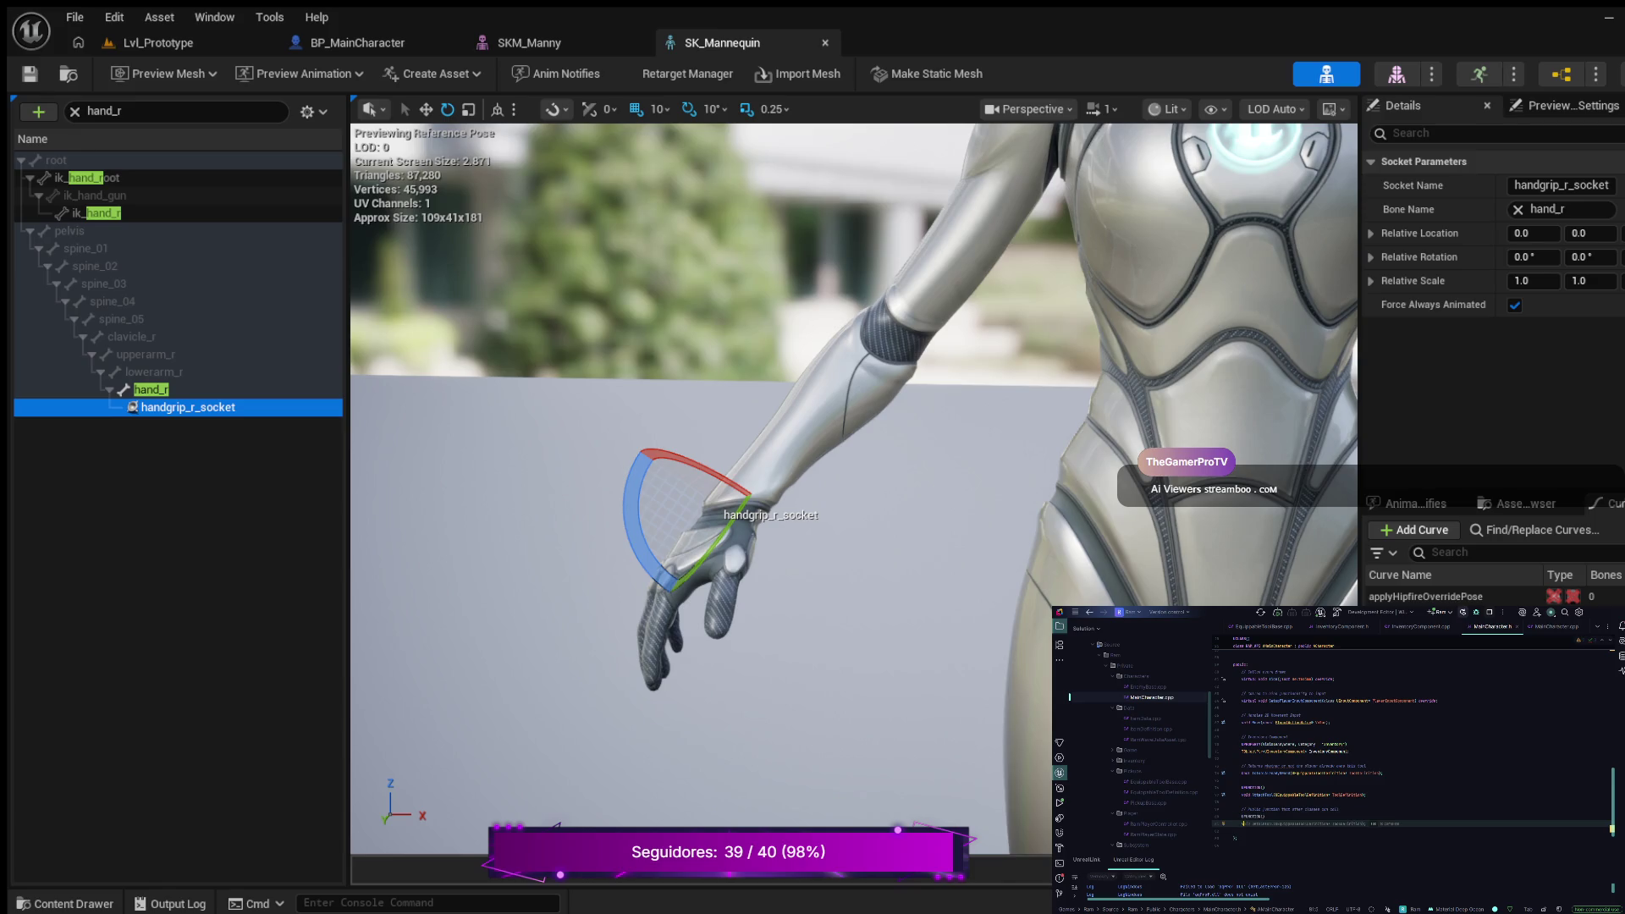
{"action": "type", "text": "Ad"}
{"action": "type", "text": "dW"}
{"action": "key", "text": "BackSpace"}
{"action": "key", "text": "BackSpace"}
{"action": "key", "text": "BackSpace"}
{"action": "type", "text": "Item"}
{"action": "key", "text": "Return"}
{"action": "type", "text": "ToAttach"}
{"action": "key", "text": "alt+Return"}
{"action": "key", "text": "Return"}
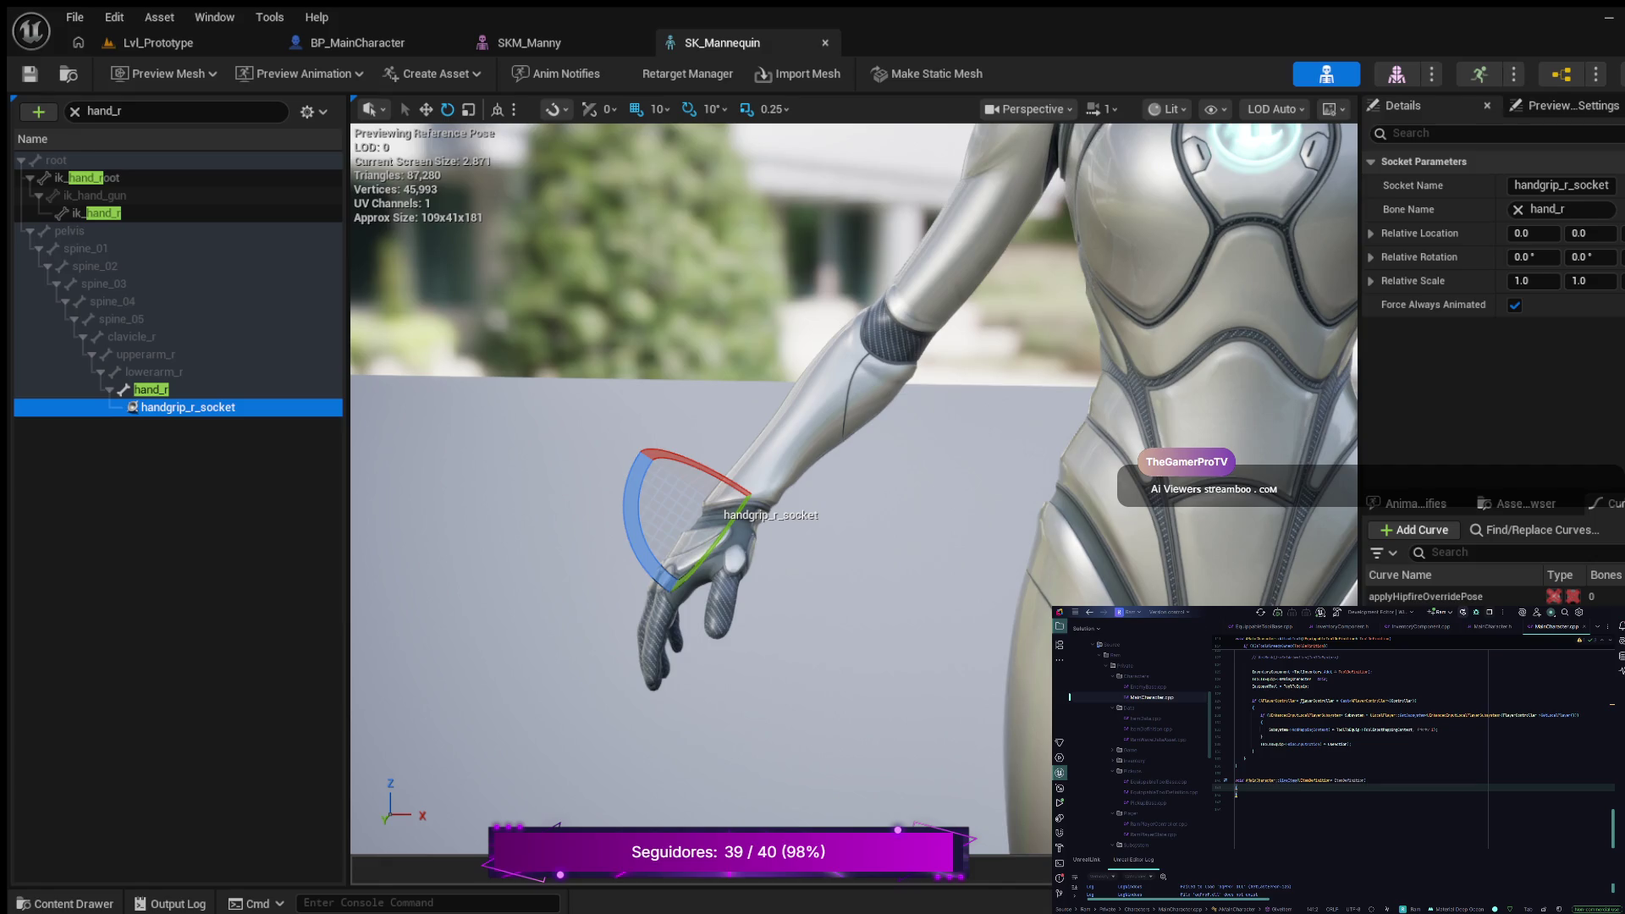
Step: Add an if statement checking the item definition inside the new function's body
{"action": "key", "text": "Return"}
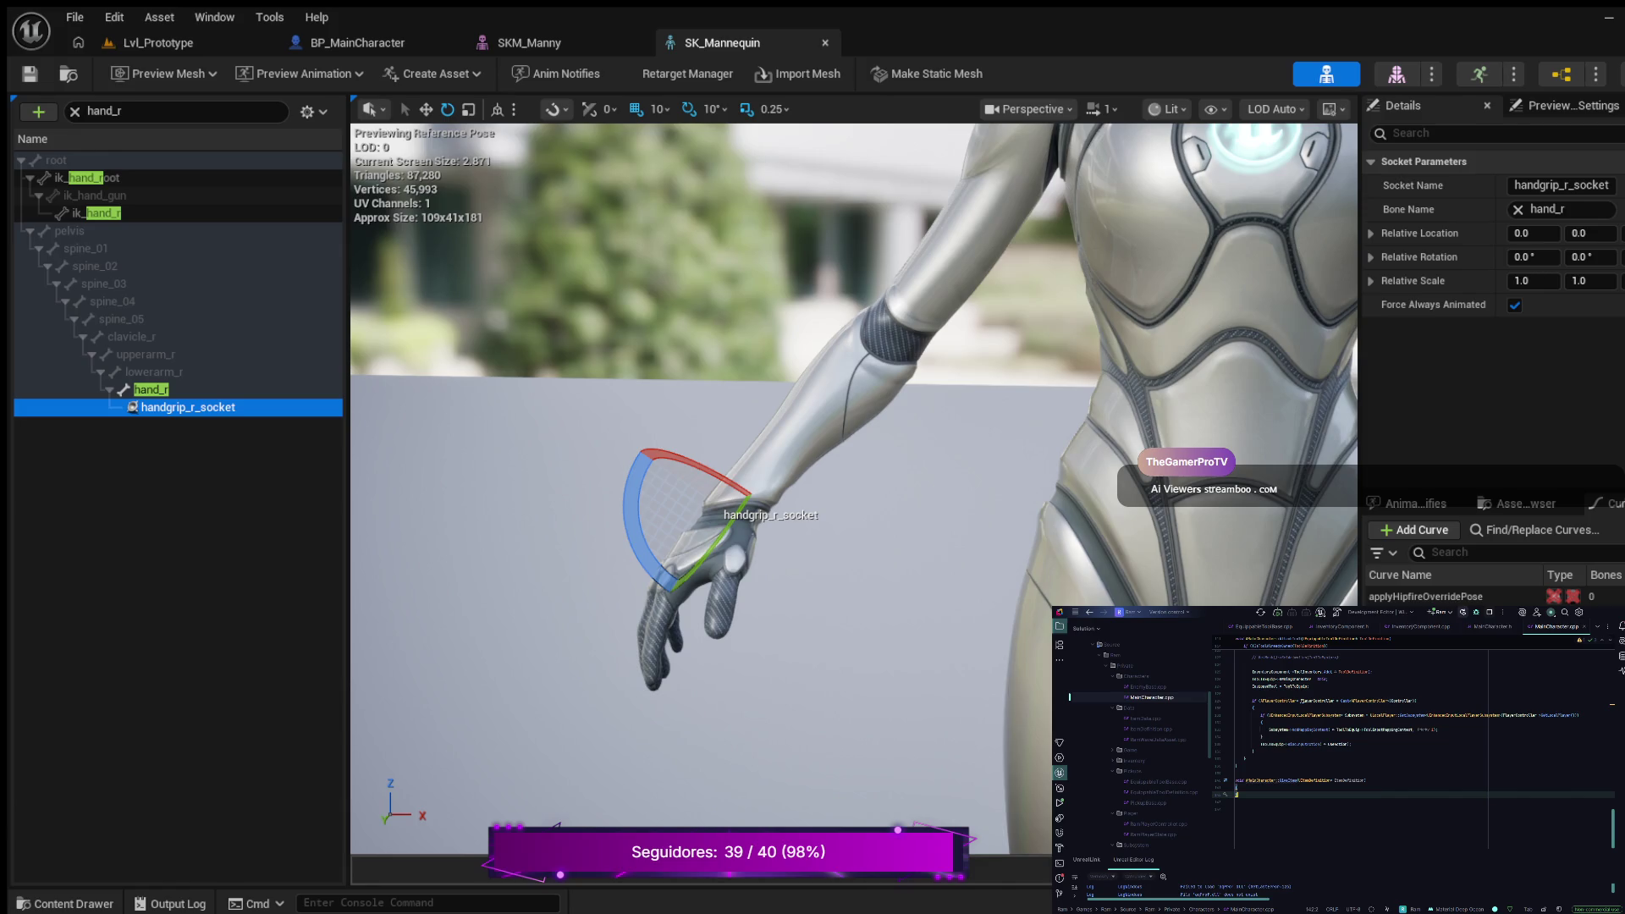
{"action": "key", "text": "Tab"}
{"action": "type", "text": "if"}
{"action": "key", "text": "Tab"}
{"action": "type", "text": "Ite"}
{"action": "type", "text": "f"}
{"action": "type", "text": "nition"}
{"action": "type", "text": ")"}
{"action": "type", "text": "me"}
Step: Add a switch body with a Type::Weapon case that begins an autocompleted call
{"action": "key", "text": "Return"}
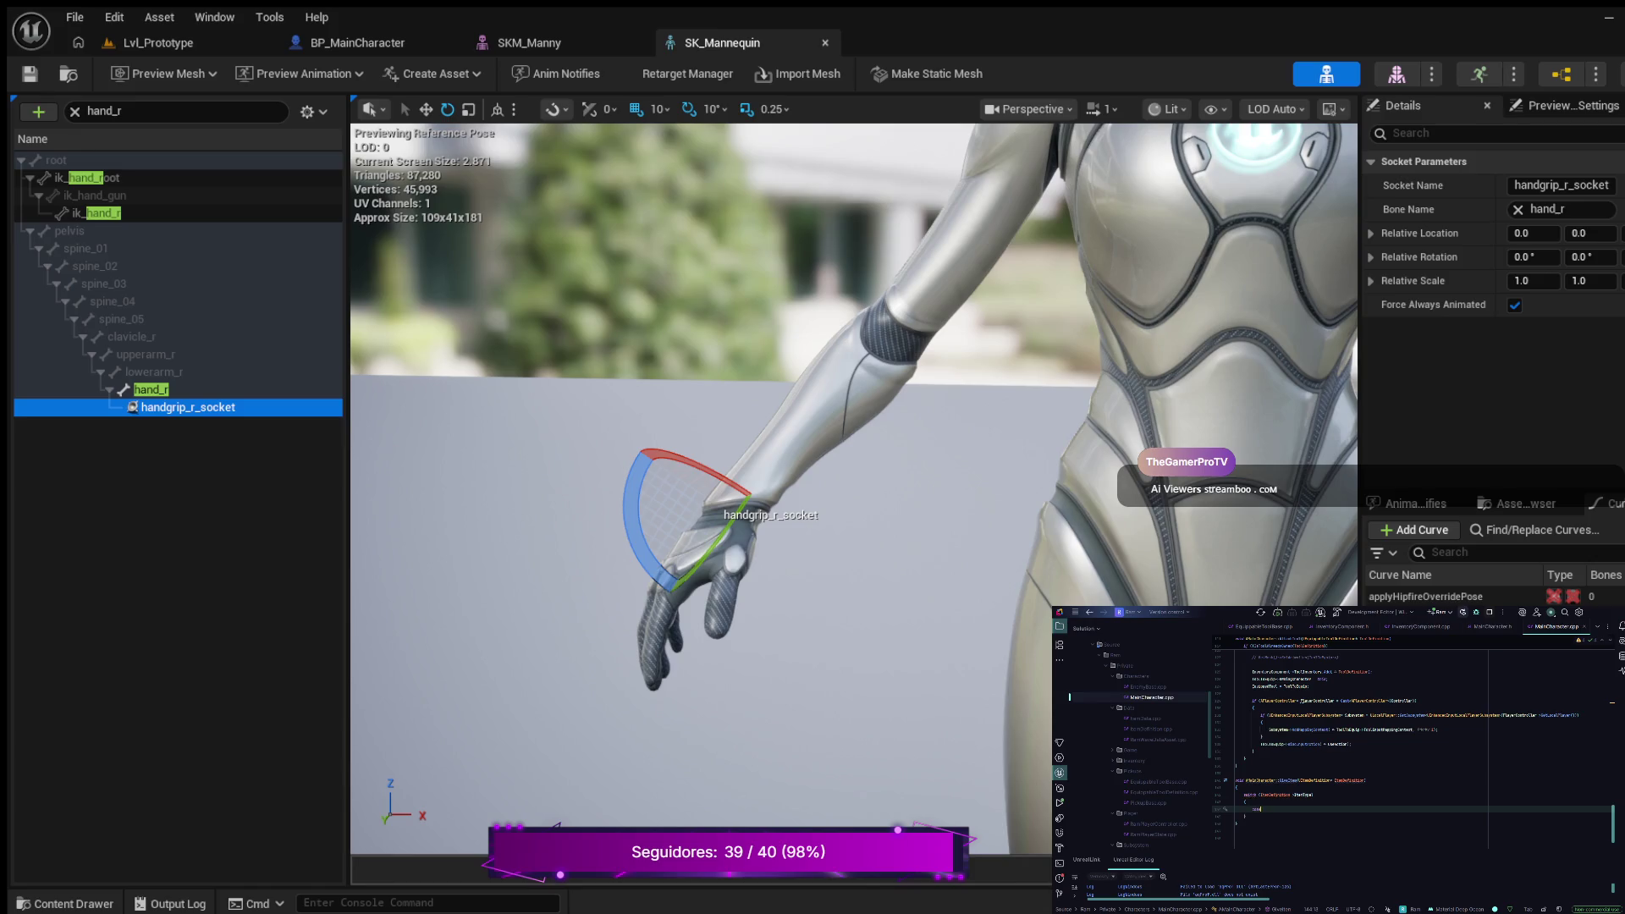
{"action": "type", "text": "case"}
{"action": "type", "text": " Type::"}
{"action": "type", "text": "Wea"}
{"action": "key", "text": "Return"}
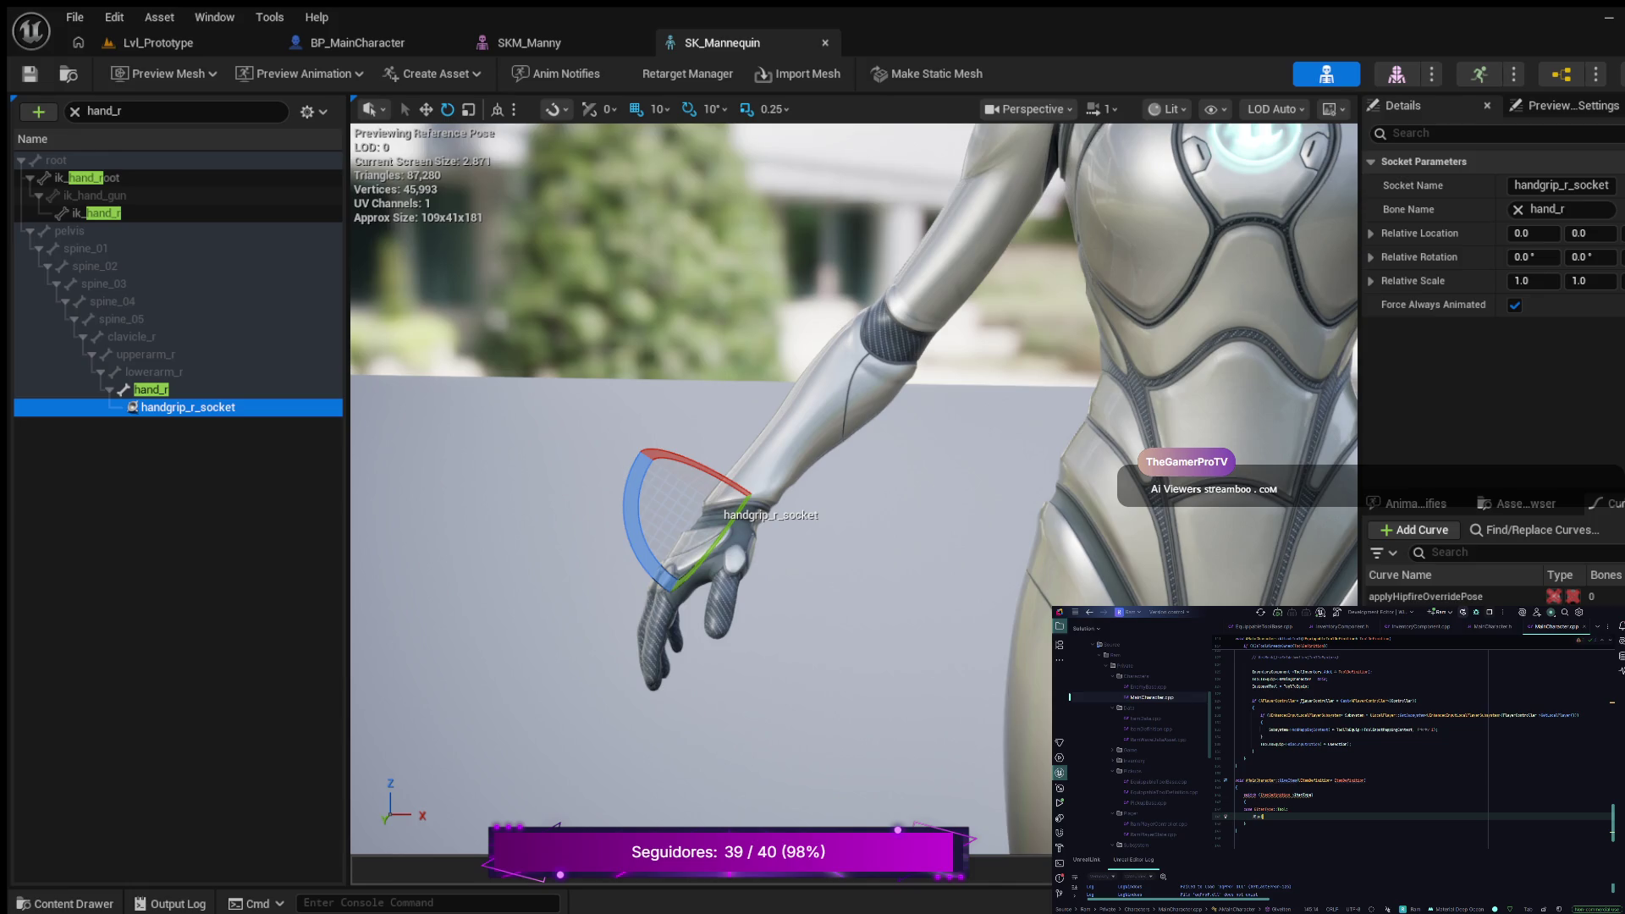
{"action": "key", "text": "Return"}
{"action": "type", "text": "()"}
{"action": "type", "text": "->"}
{"action": "key", "text": "Tab"}
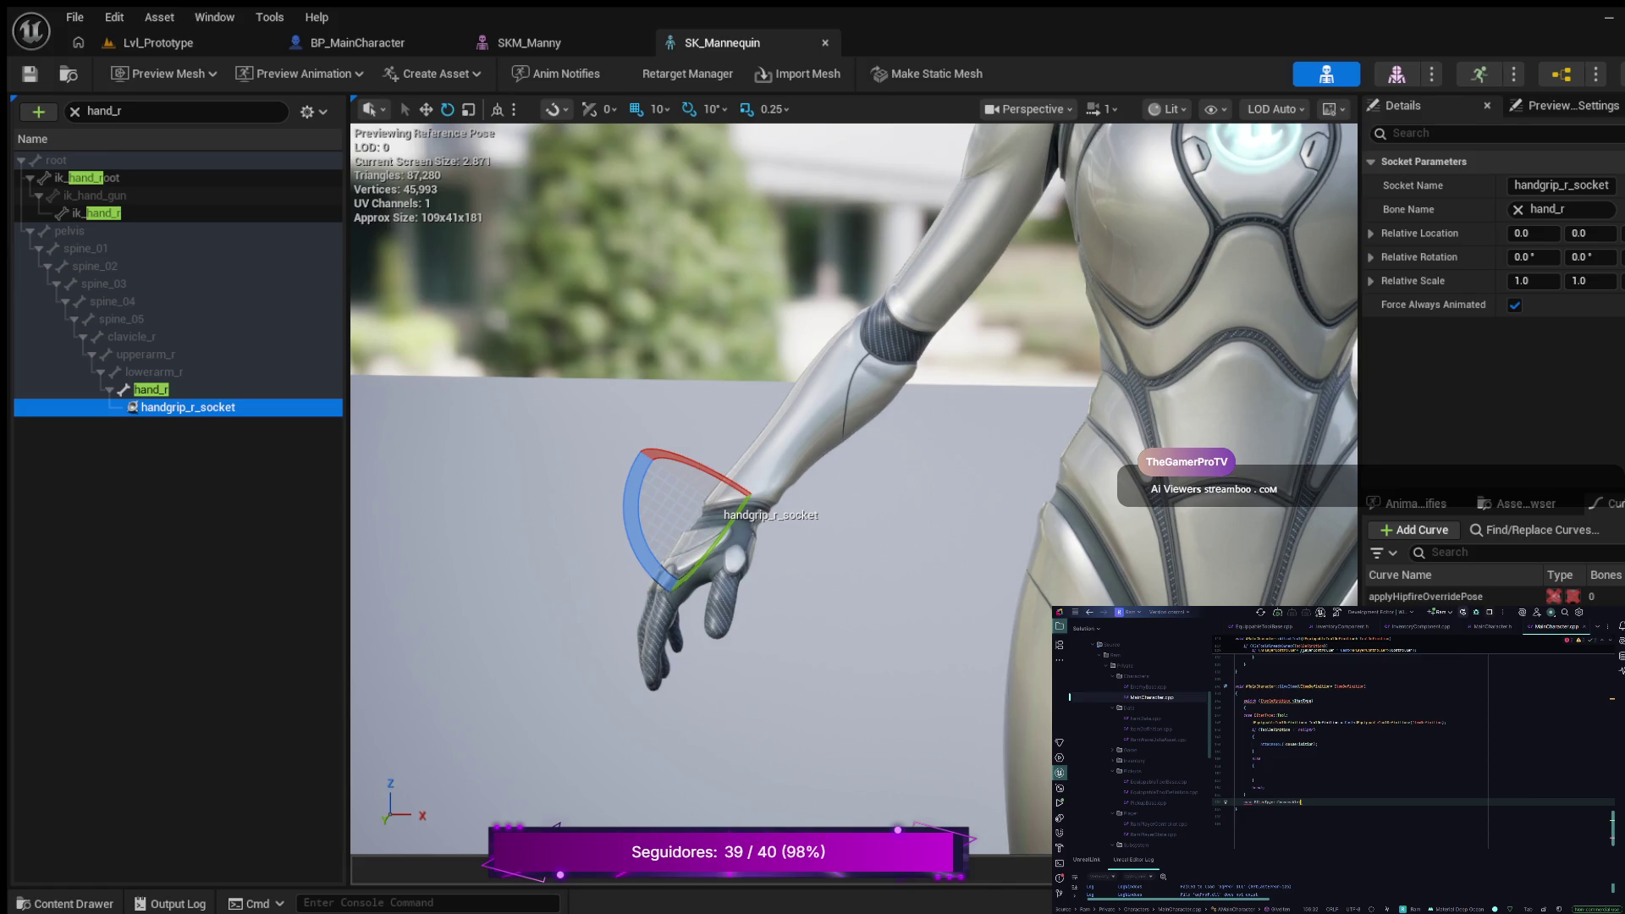
Step: Open a braced block below the statement and tidy the blank lines around it
{"action": "key", "text": "Return"}
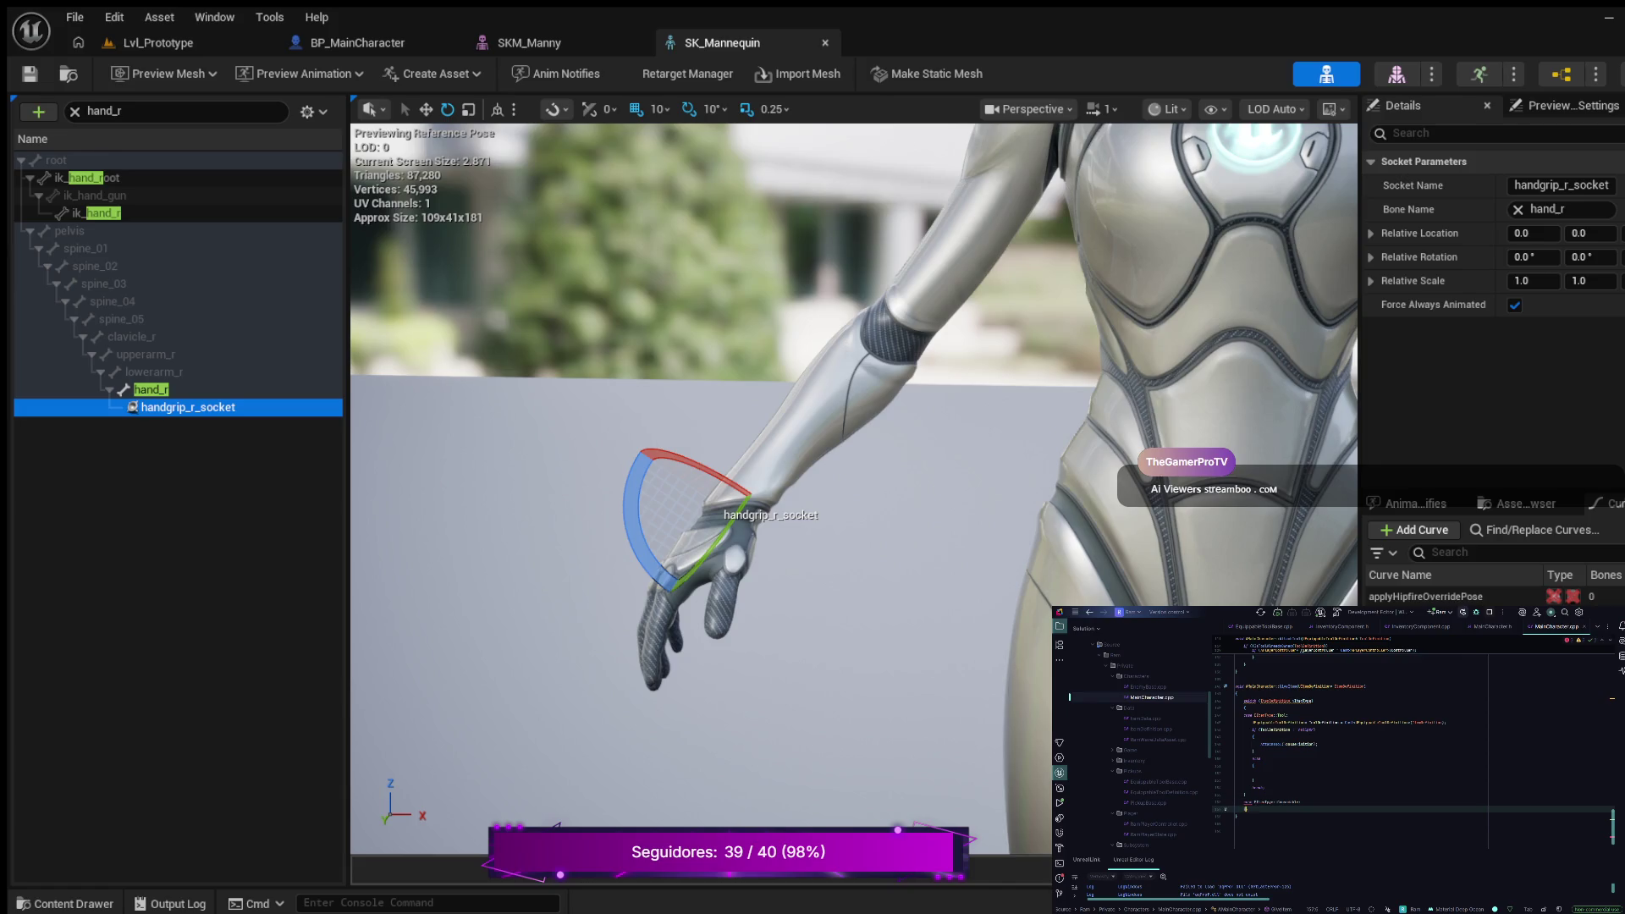
{"action": "type", "text": "{"}
{"action": "key", "text": "Return"}
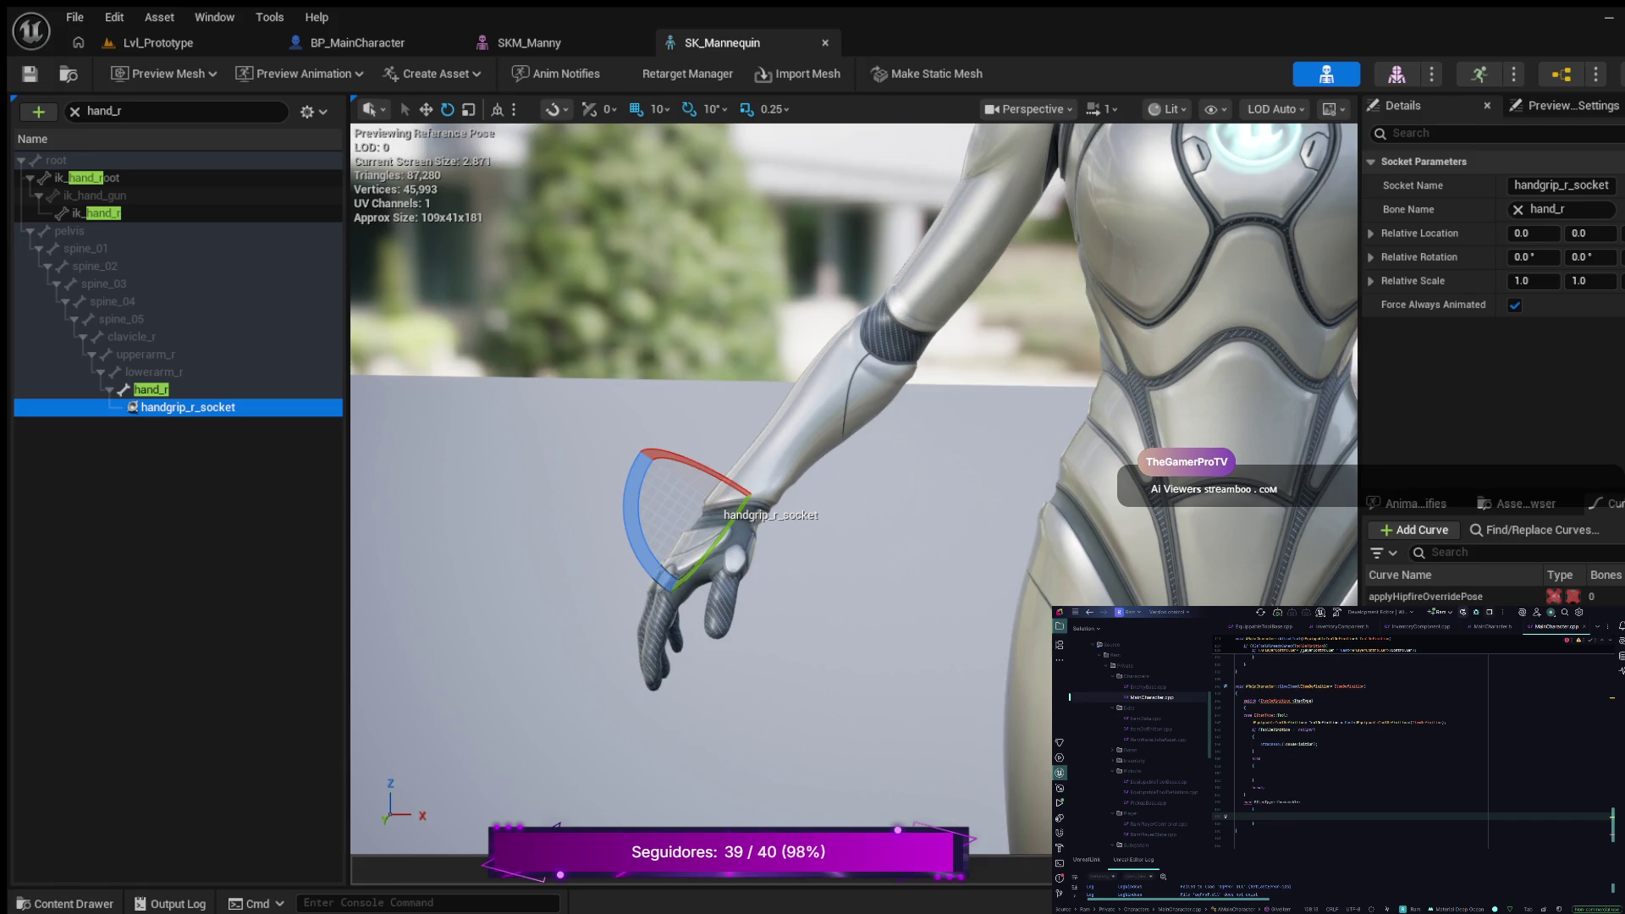
{"action": "key", "text": "ctrl+w"}
{"action": "key", "text": "ctrl+w"}
{"action": "key", "text": "ctrl+w"}
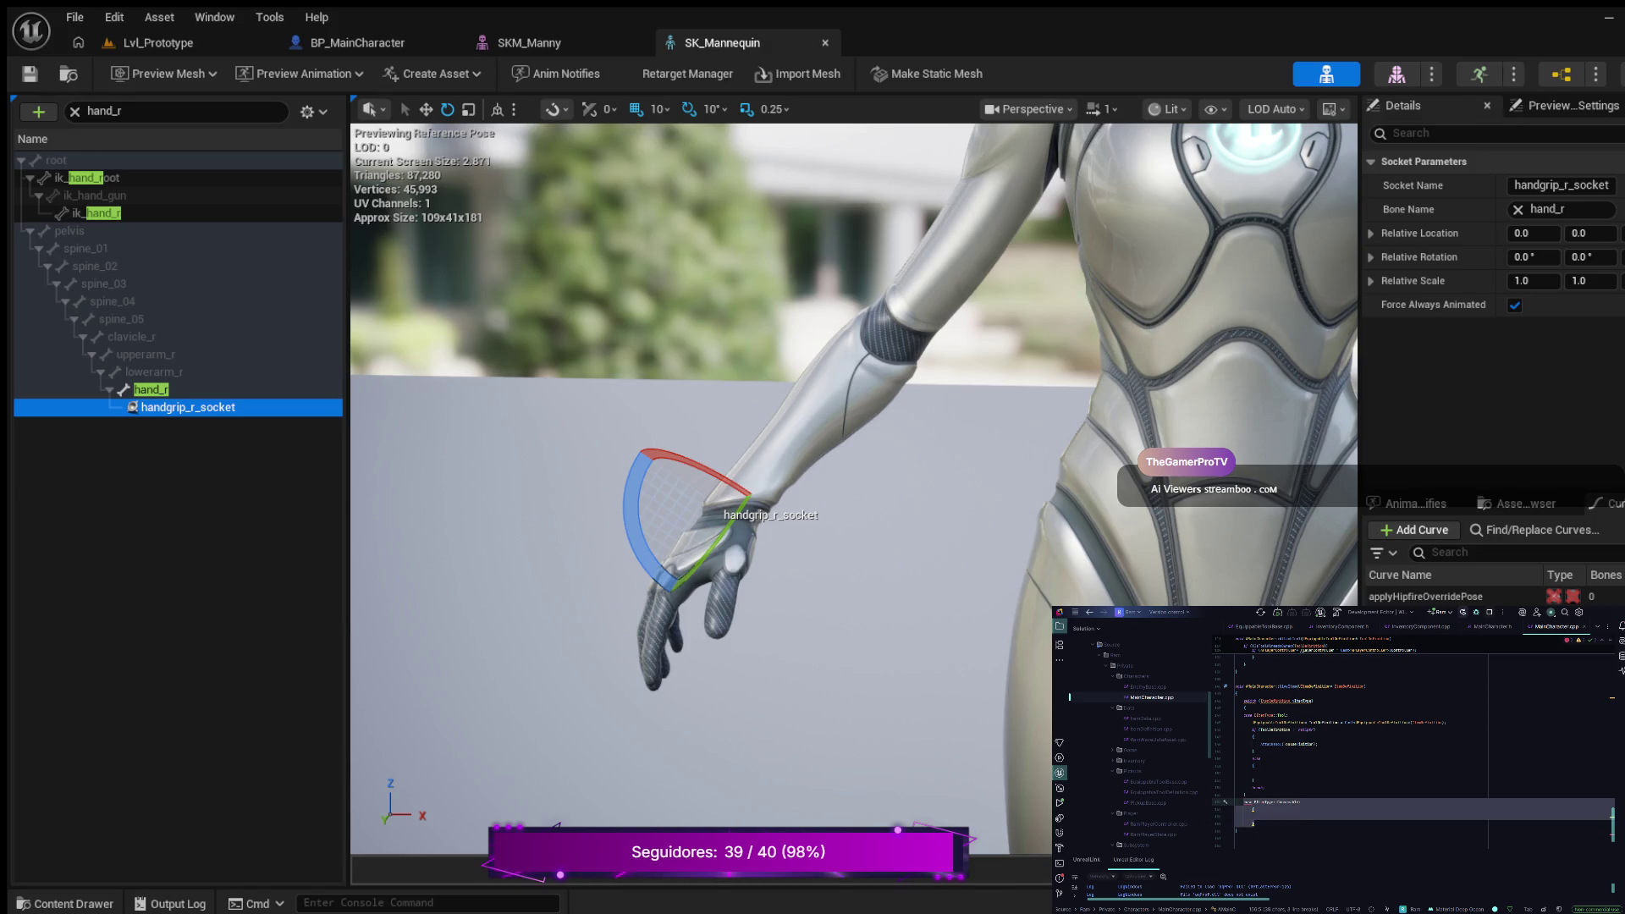
{"action": "left_click", "coordinate": [1244, 794]}
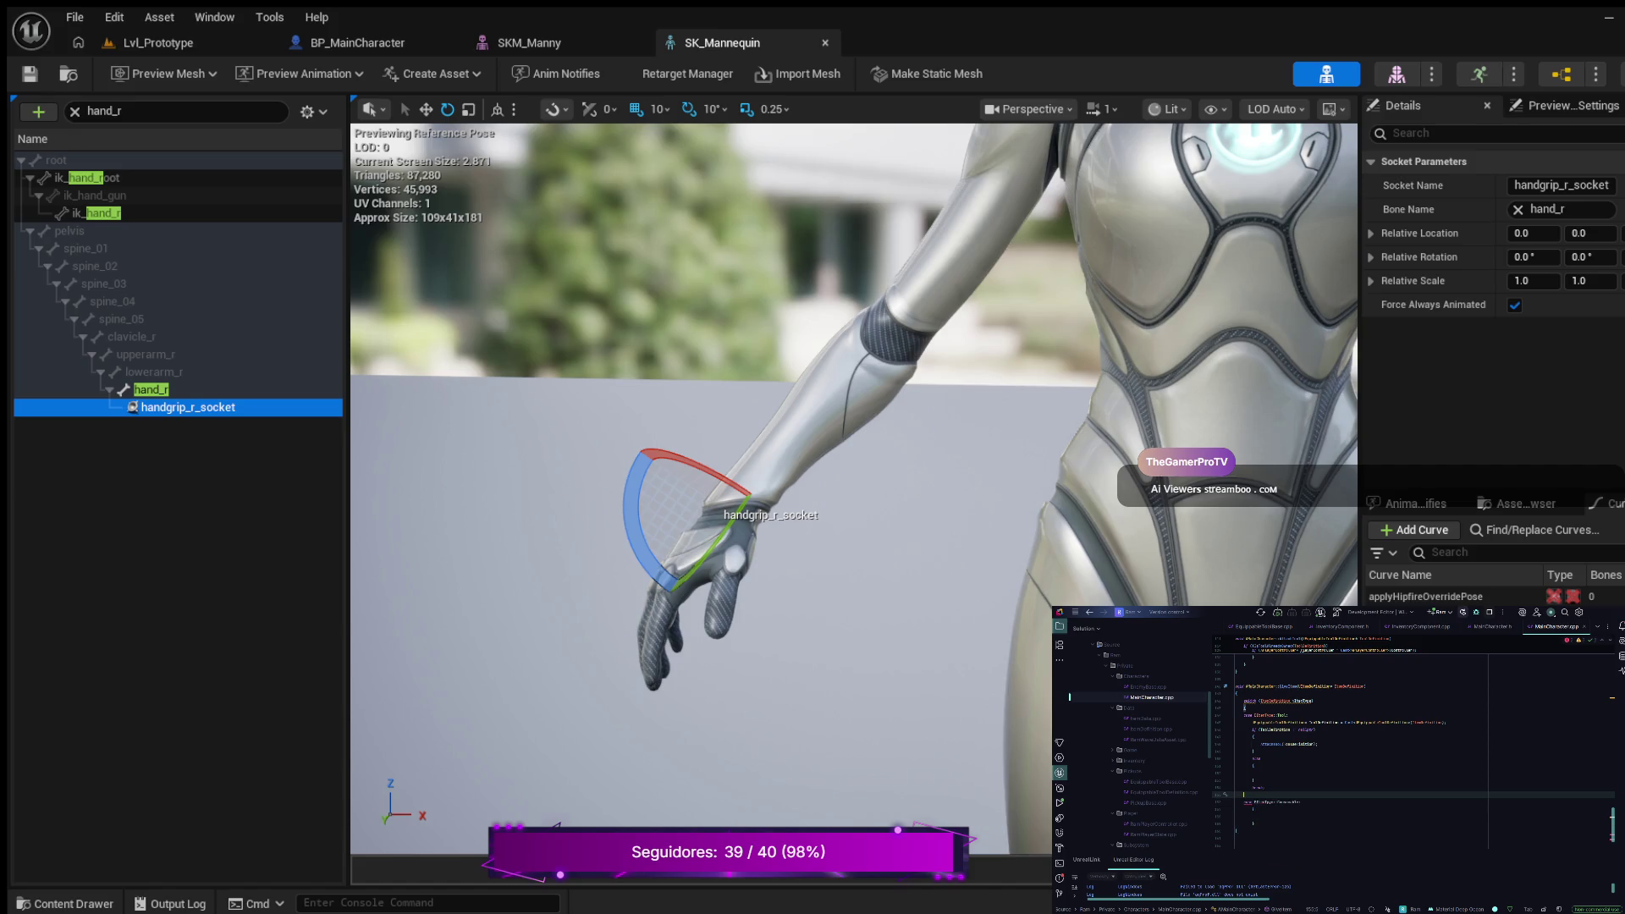
{"action": "left_click", "coordinate": [1252, 823]}
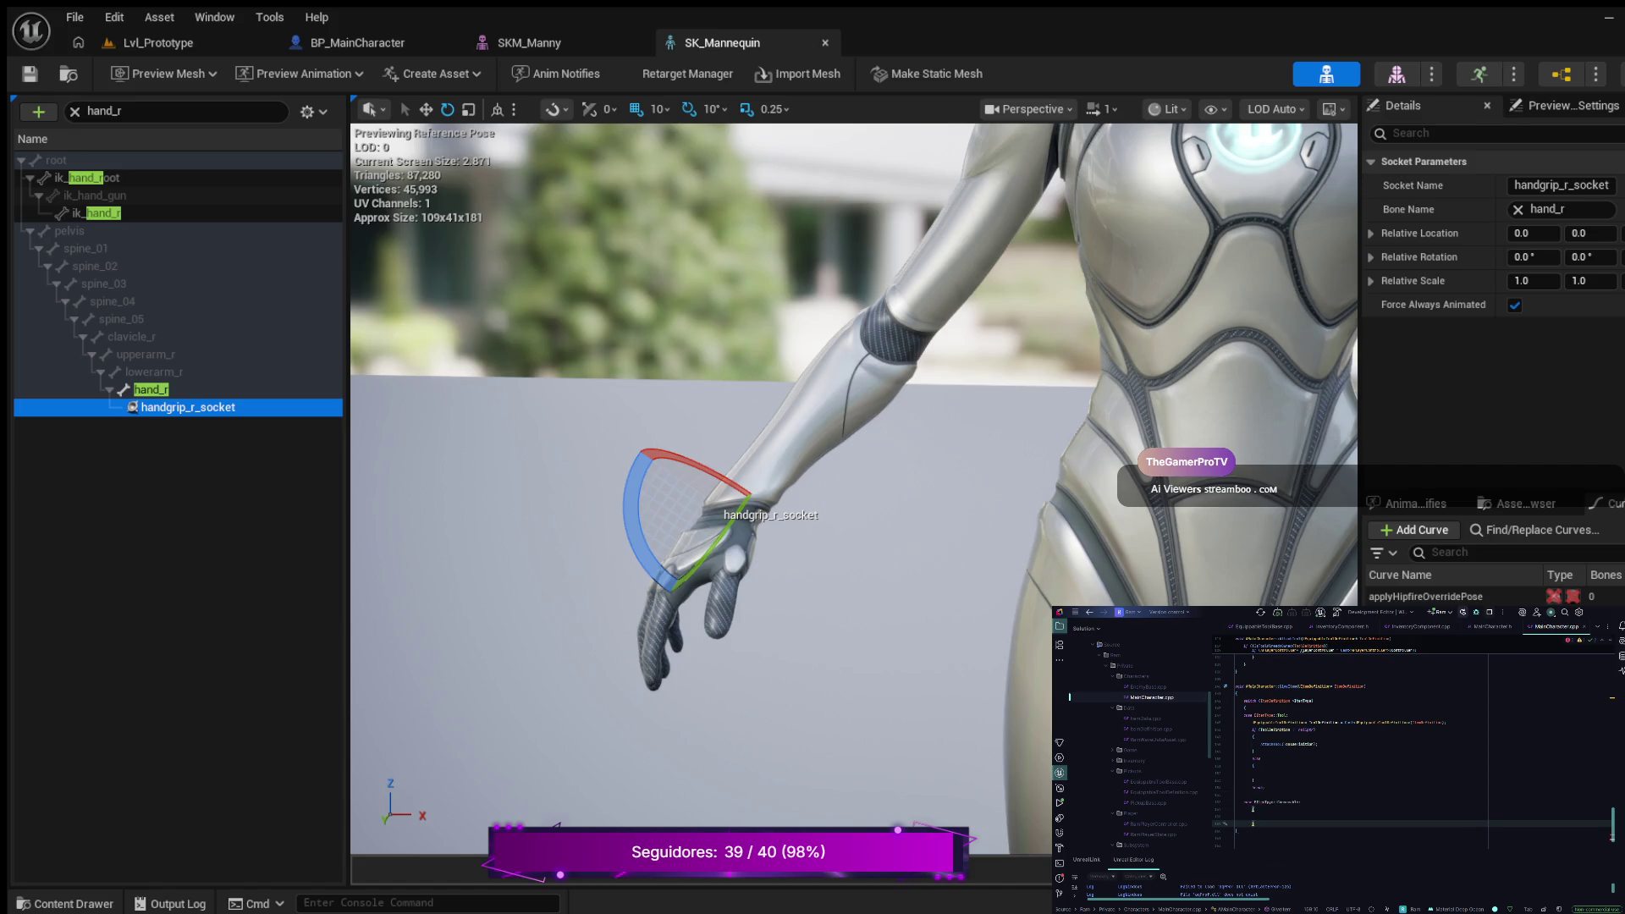
{"action": "key", "text": "Return"}
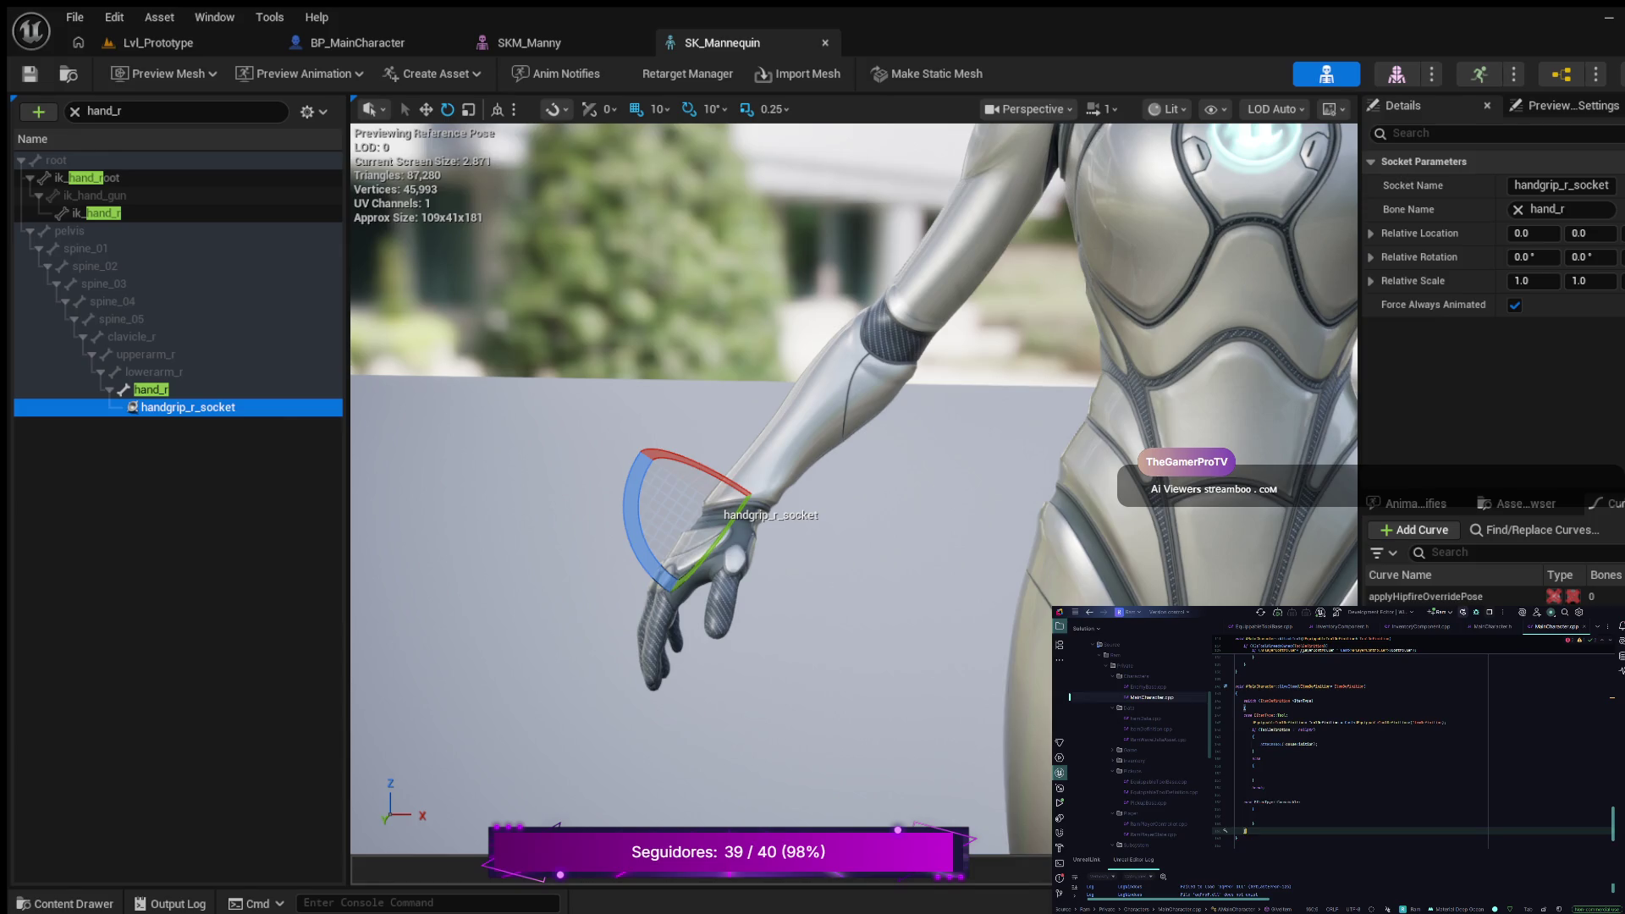
{"action": "left_click", "coordinate": [1244, 801]}
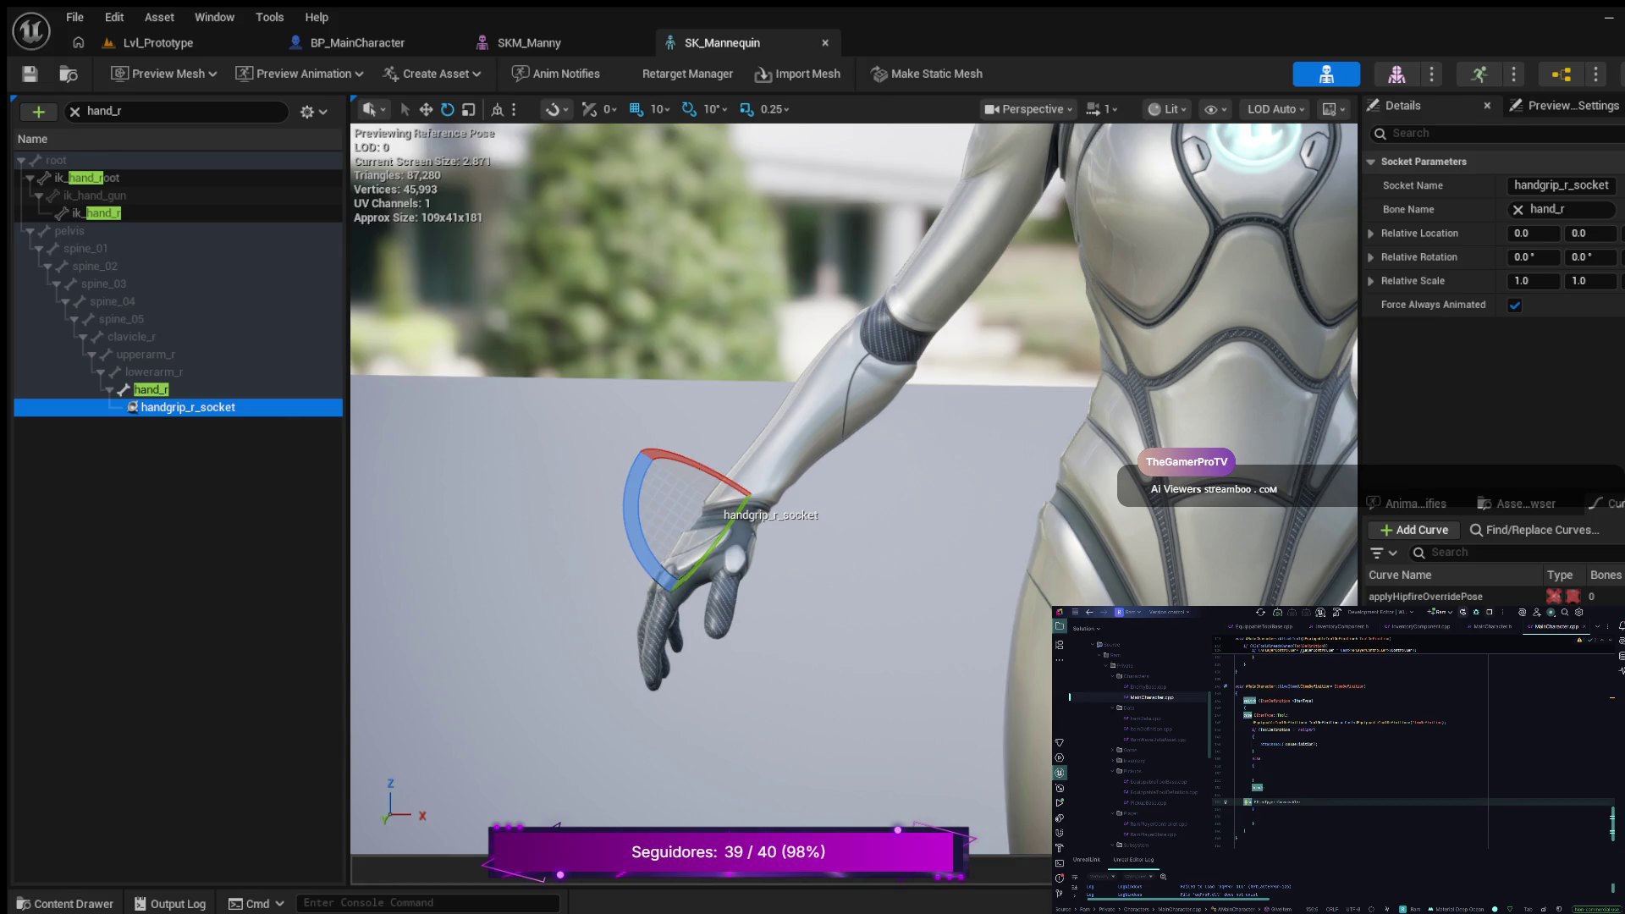
{"action": "left_click", "coordinate": [1253, 809]}
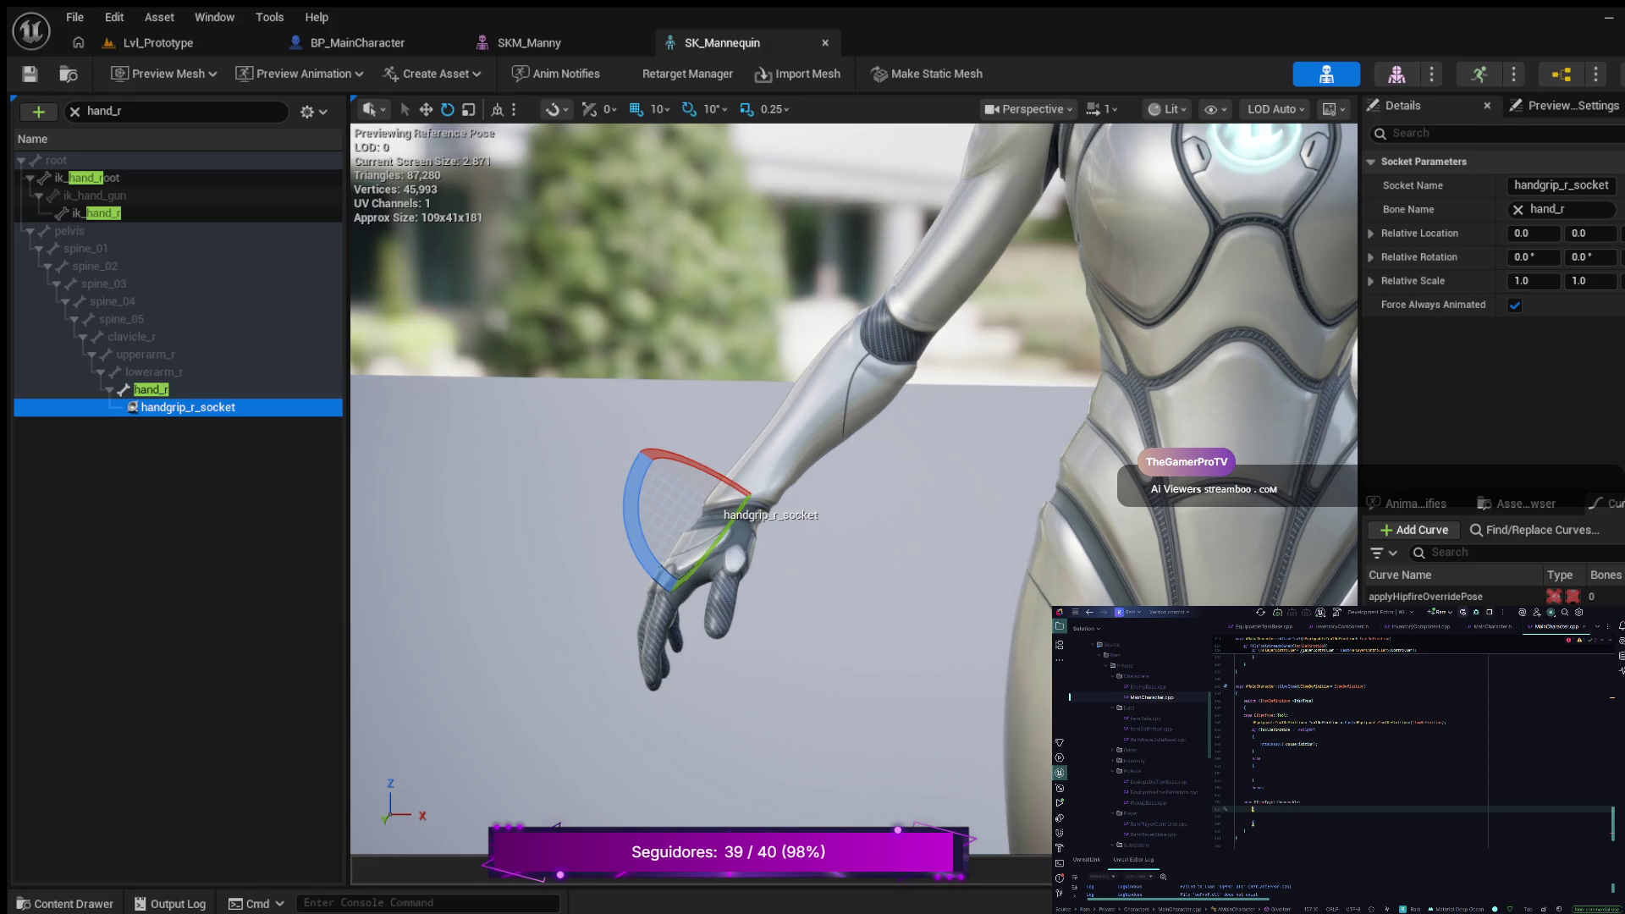
{"action": "key", "text": "BackSpace"}
{"action": "key", "text": "Return"}
Step: Replace the text after 'auto' with an Item( lookup and open a brace block below
{"action": "left_click", "coordinate": [1256, 801]}
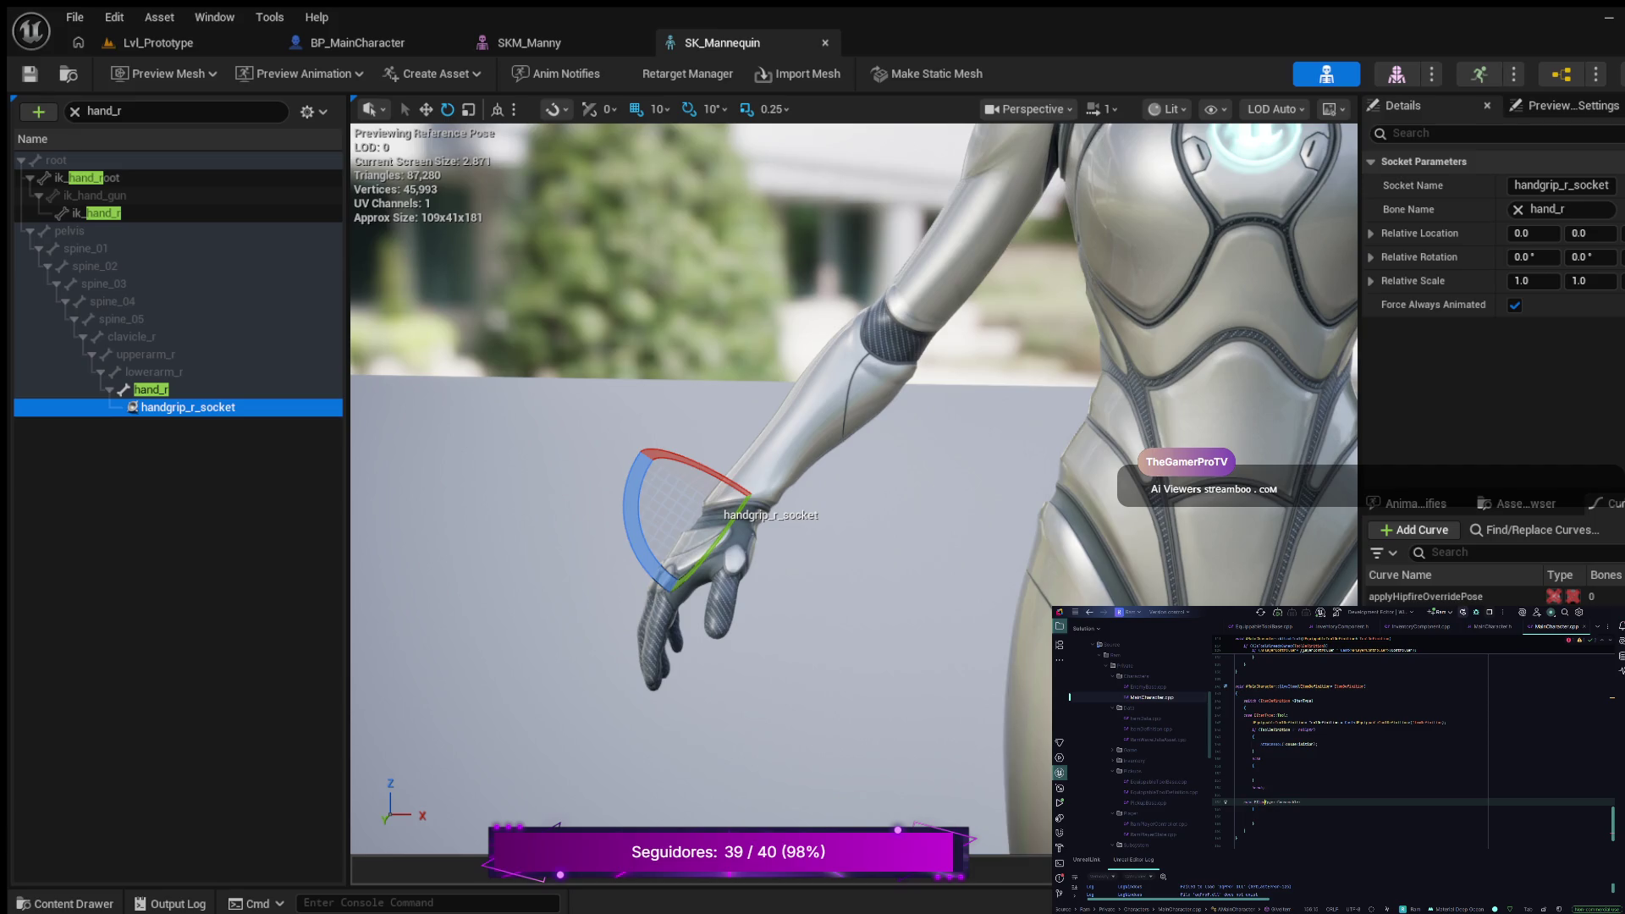
{"action": "left_click", "coordinate": [1252, 809]}
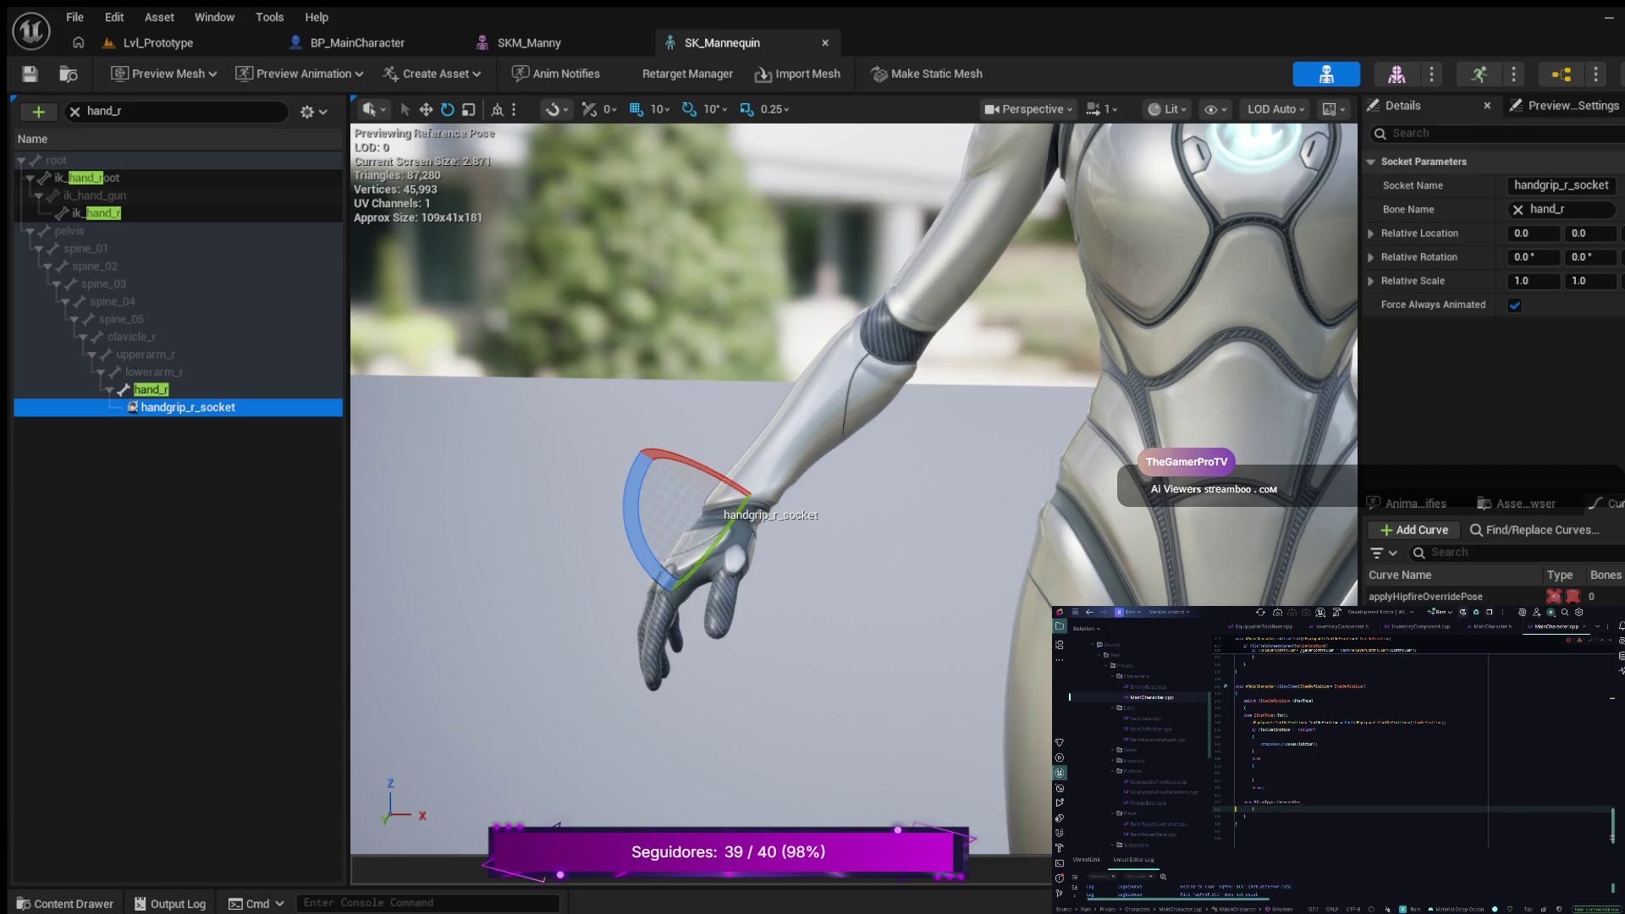
{"action": "left_click", "coordinate": [1247, 802]}
{"action": "left_click", "coordinate": [1281, 801]}
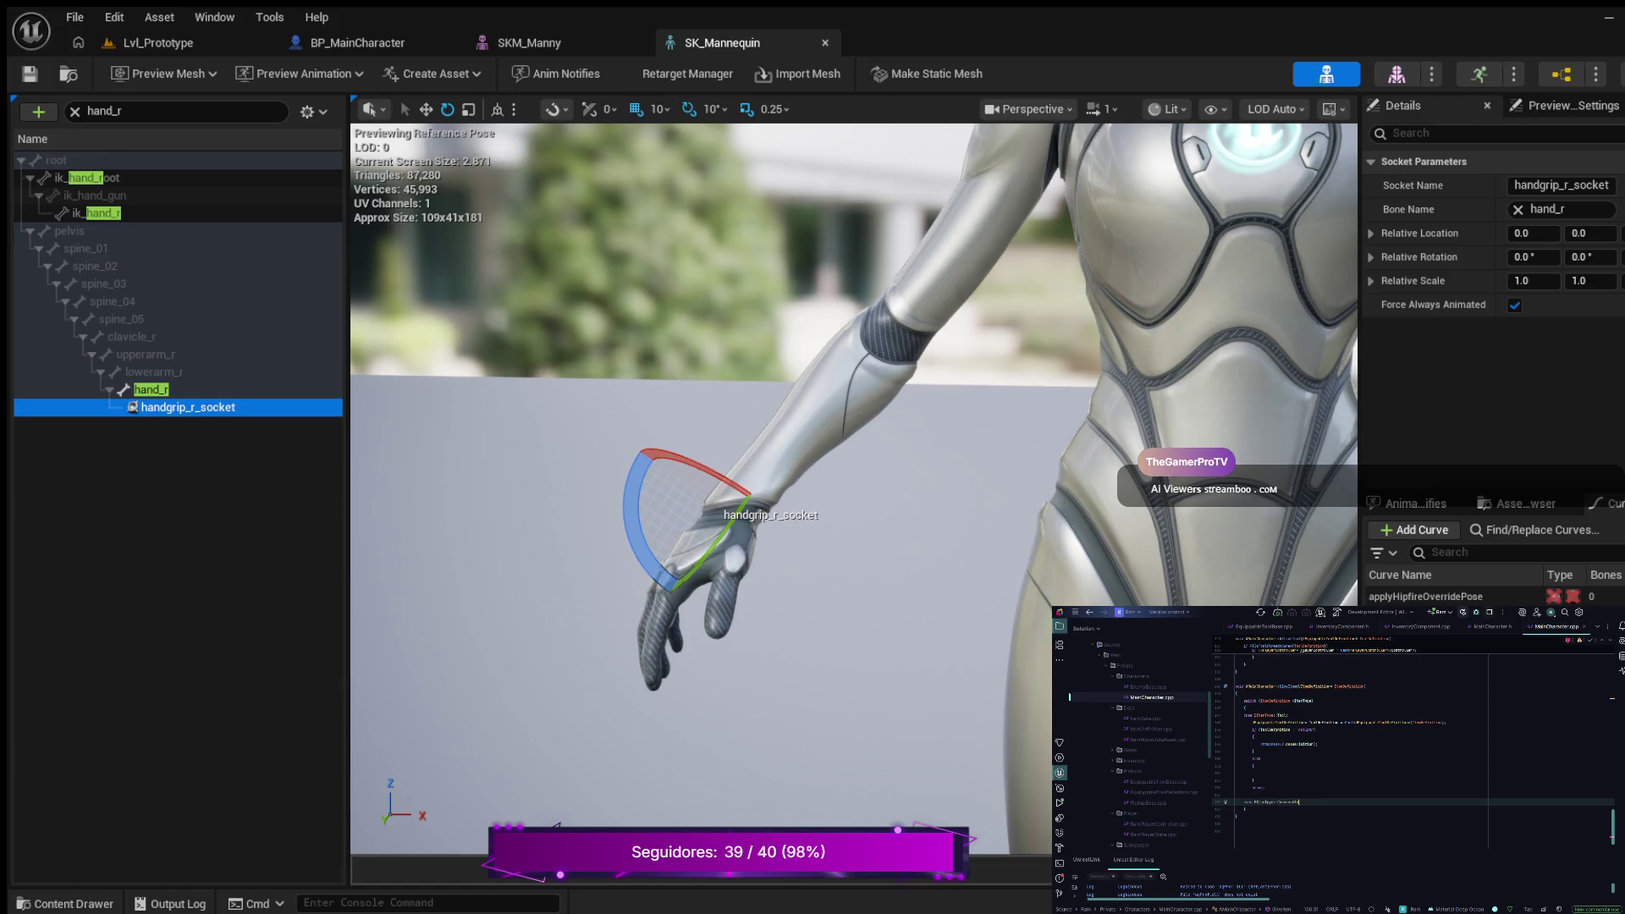
{"action": "key", "text": "ctrl+BackSpace"}
{"action": "key", "text": "ctrl+BackSpace"}
{"action": "type", "text": "Item"}
{"action": "key", "text": "Tab"}
{"action": "type", "text": "("}
{"action": "key", "text": "Return"}
{"action": "type", "text": "{"}
{"action": "key", "text": "Return"}
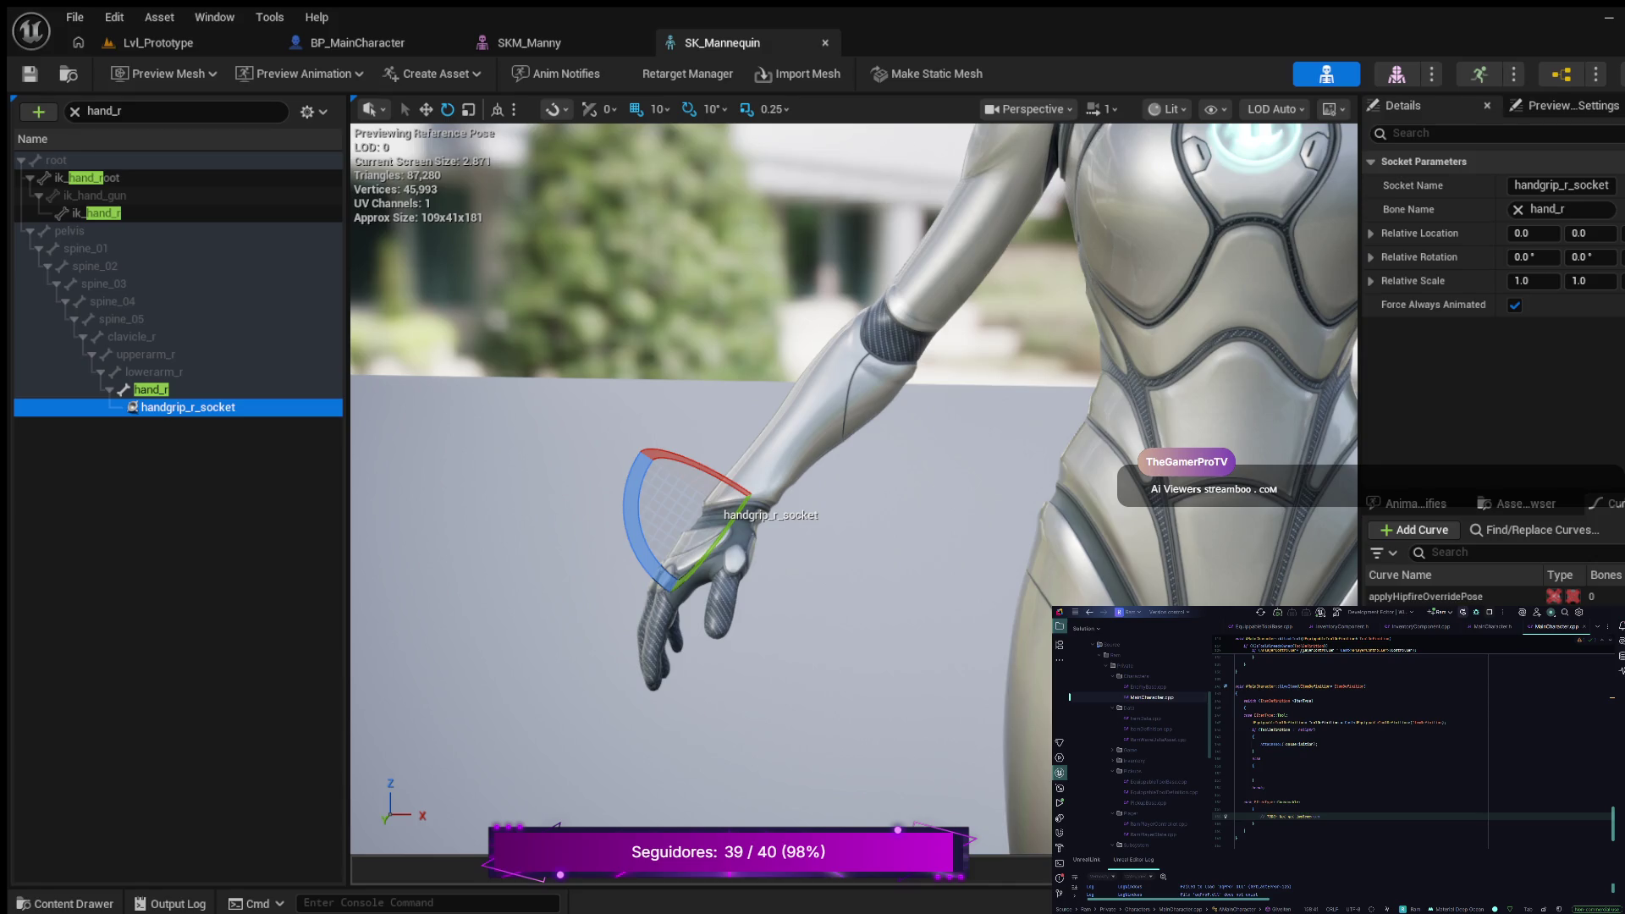
Step: Start a fresh line below the TODO comment inside the new braces
{"action": "key", "text": "Return"}
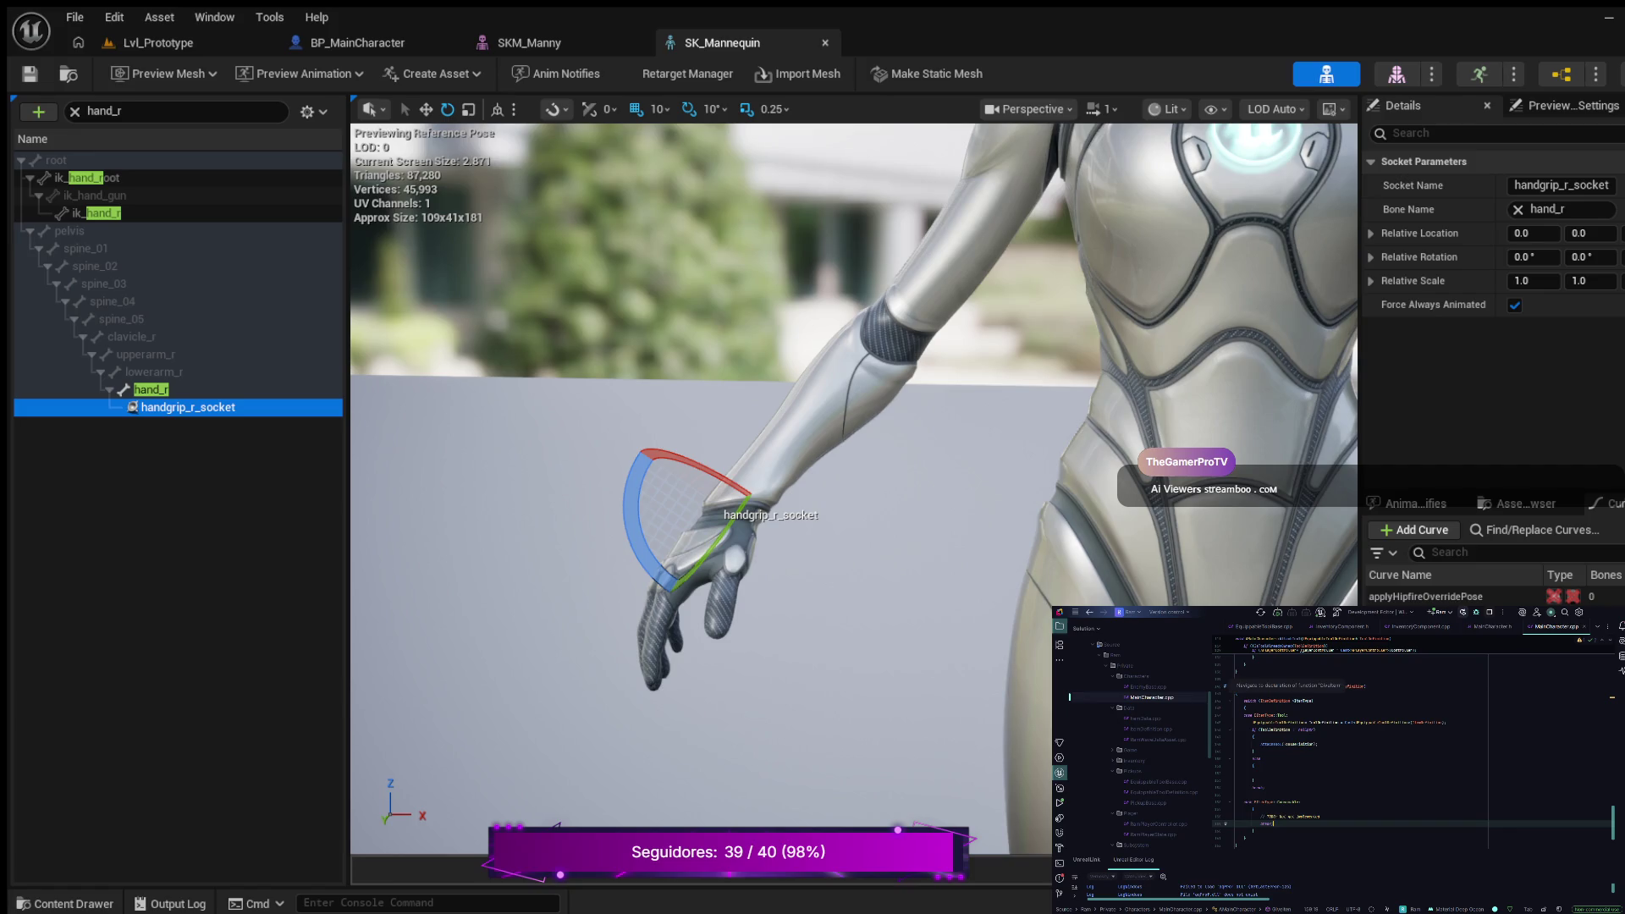
Step: Move the if/else block into a new braced body under case EItemType::Tool
{"action": "left_click_drag", "start_coordinate": [1265, 789], "coordinate": [1252, 722]}
{"action": "key", "text": "BackSpace"}
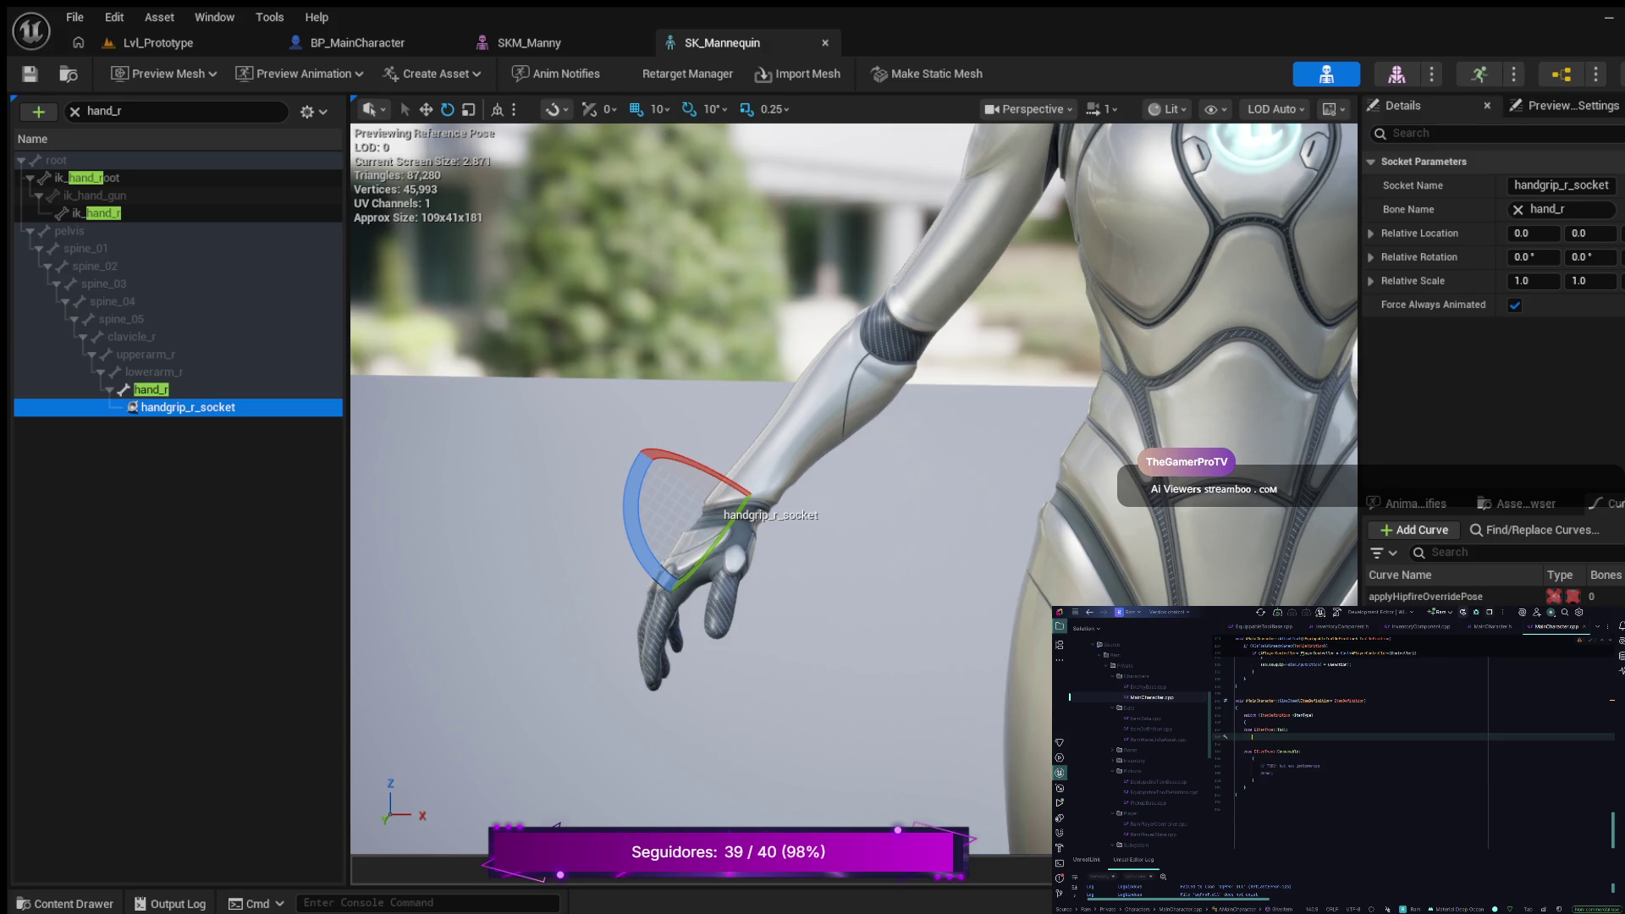
{"action": "type", "text": "{"}
{"action": "key", "text": "Return"}
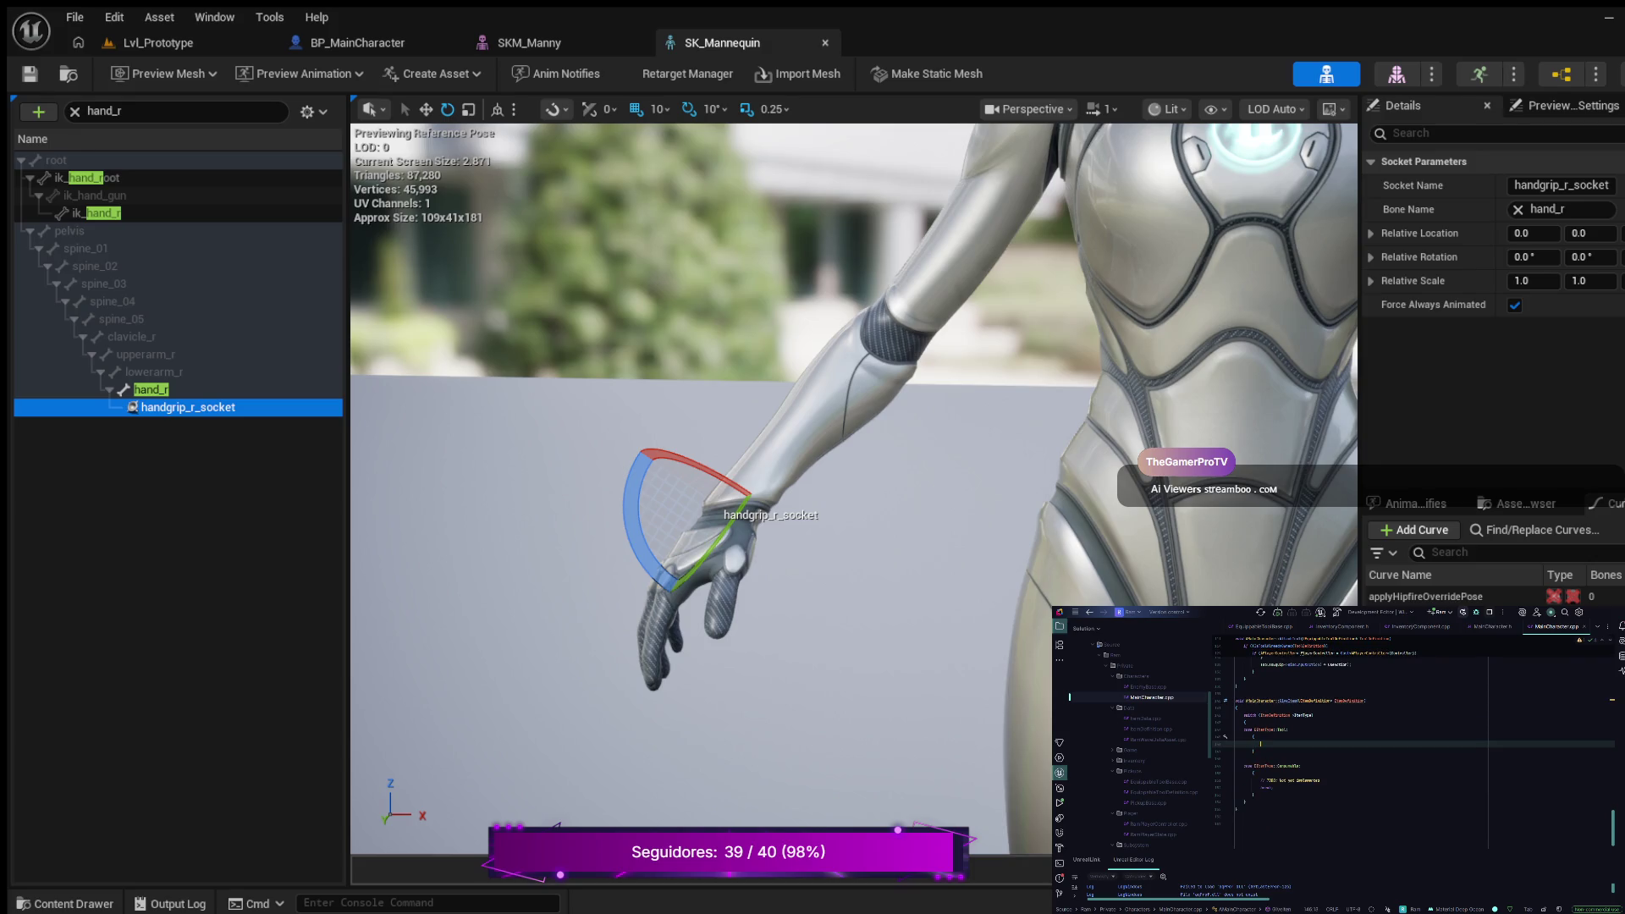
{"action": "key", "text": "ctrl+v"}
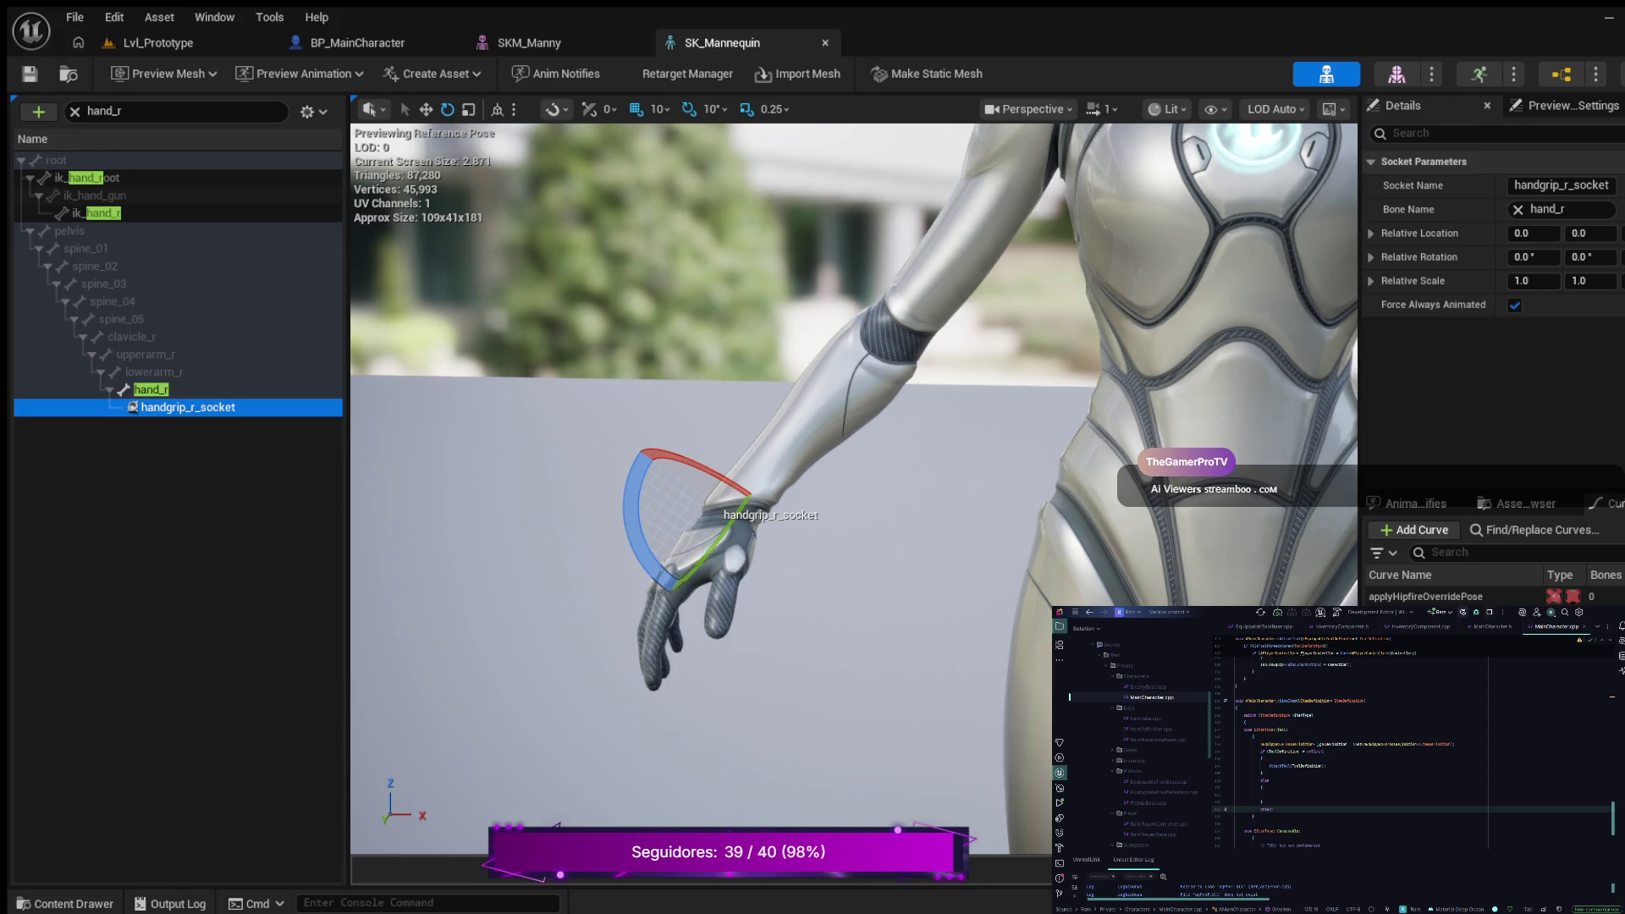
Step: Add a Weapon line further down the switch and start a new line below it
{"action": "scroll", "coordinate": [1413, 753], "scroll_direction": "down", "scroll_amount": 1}
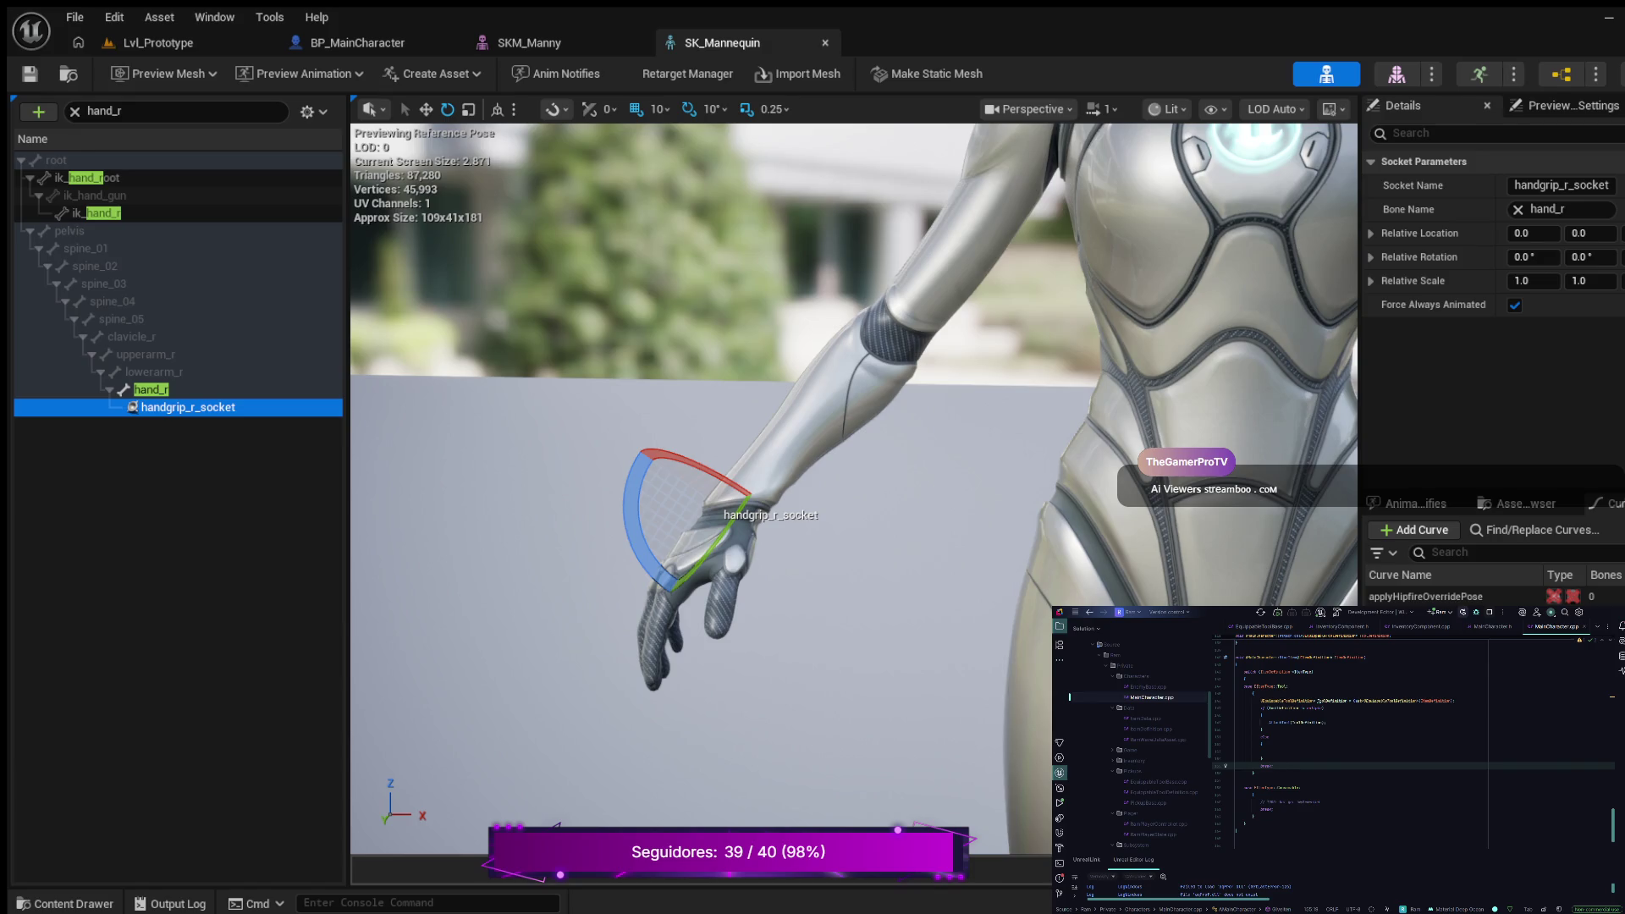
{"action": "left_click", "coordinate": [1253, 817]}
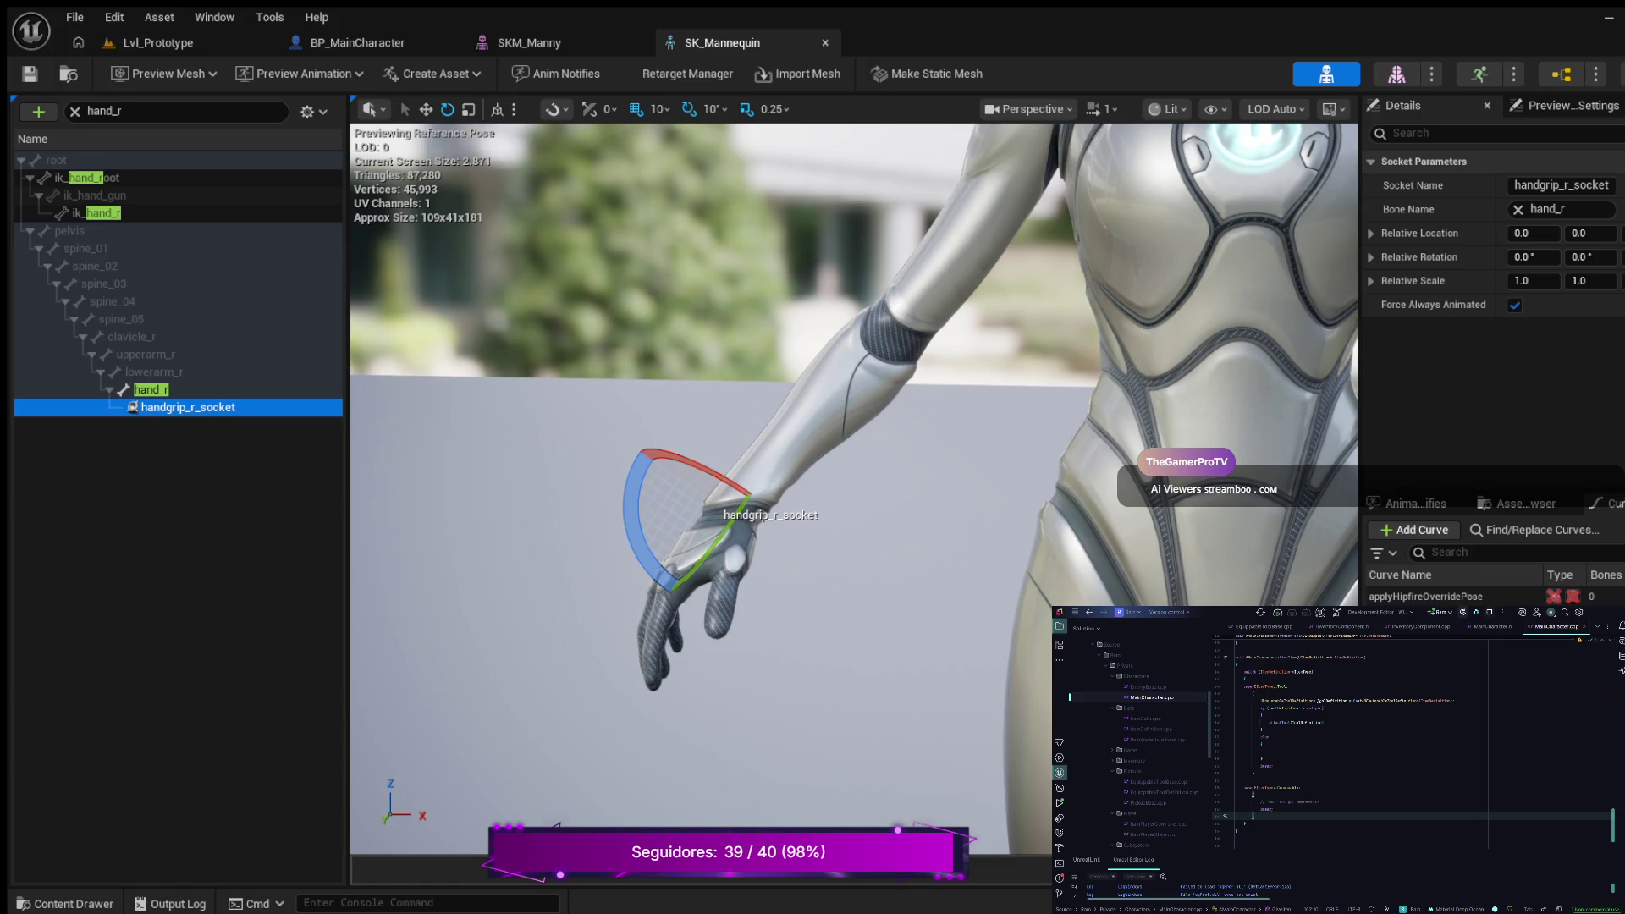
{"action": "key", "text": "Return"}
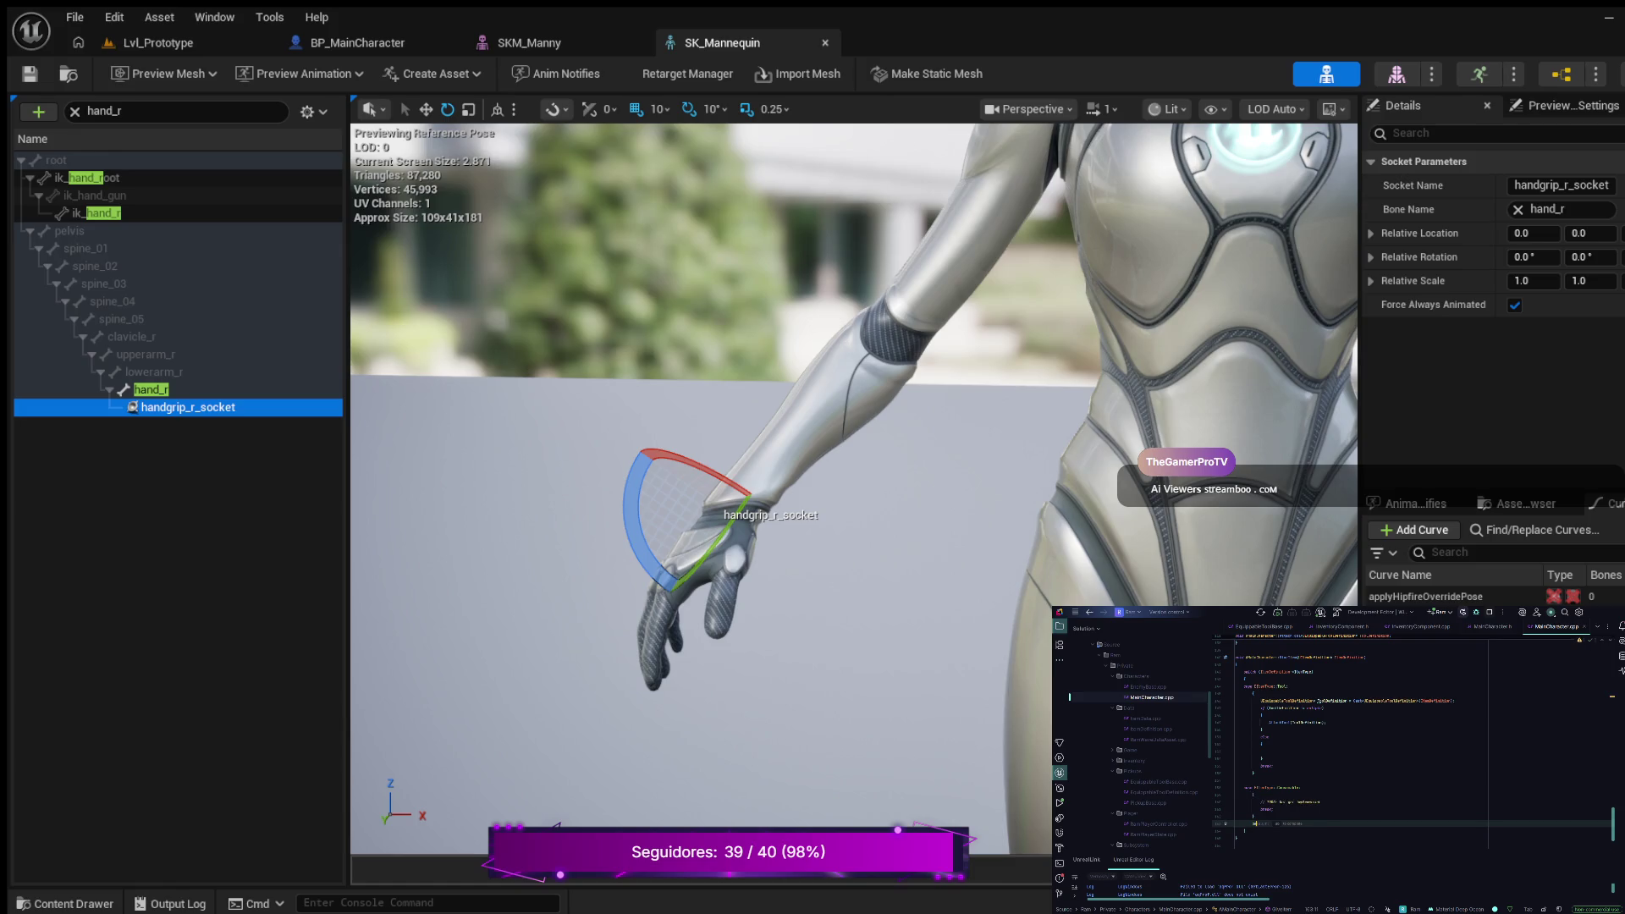
{"action": "type", "text": "Weapon"}
{"action": "key", "text": "BackSpace"}
{"action": "type", "text": "pon"}
{"action": "key", "text": "BackSpace"}
{"action": "key", "text": "BackSpace"}
{"action": "key", "text": "Return"}
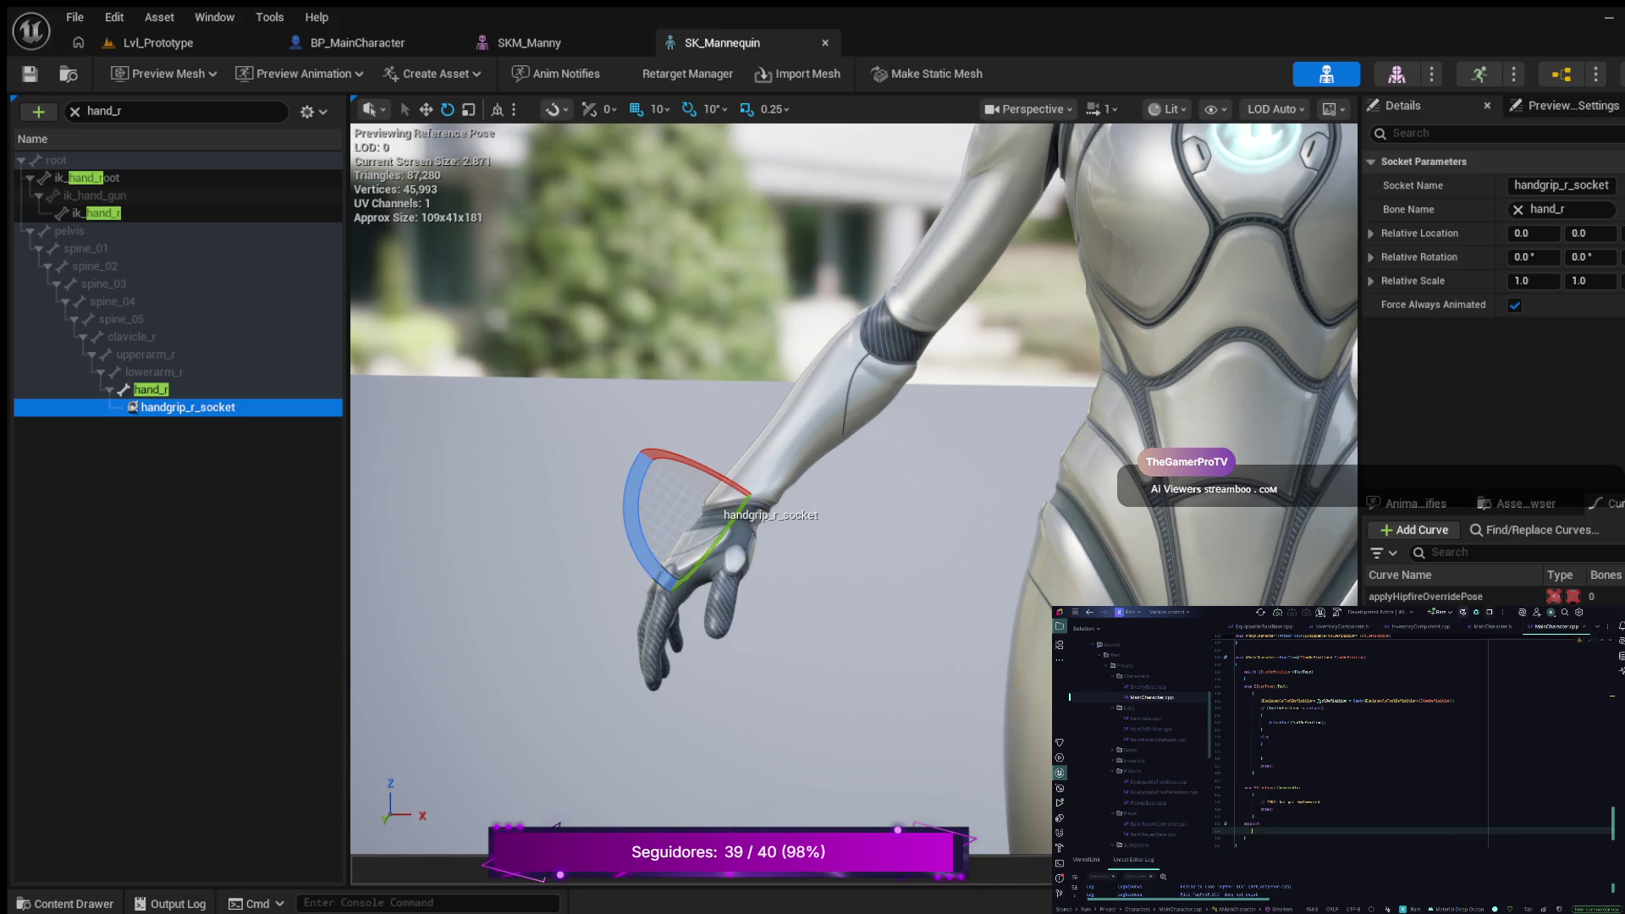
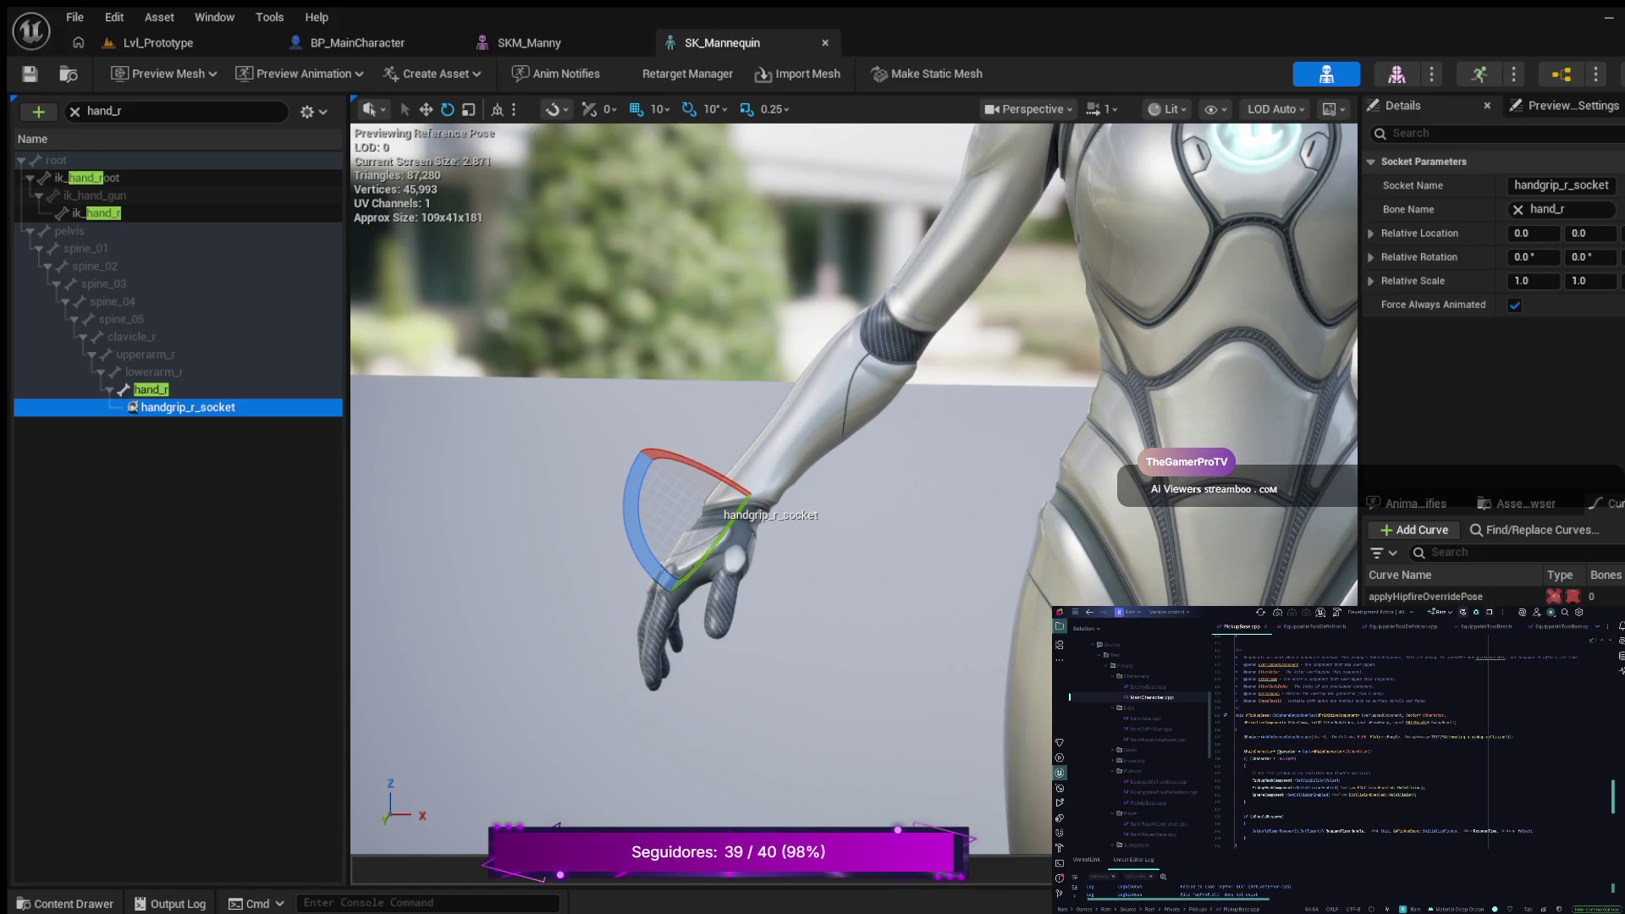
Step: Add a ->GetItemDefinition call inside OnSphereBeginOverlap, then return to the Lvl_Prototype level
{"action": "left_click", "coordinate": [1245, 766]}
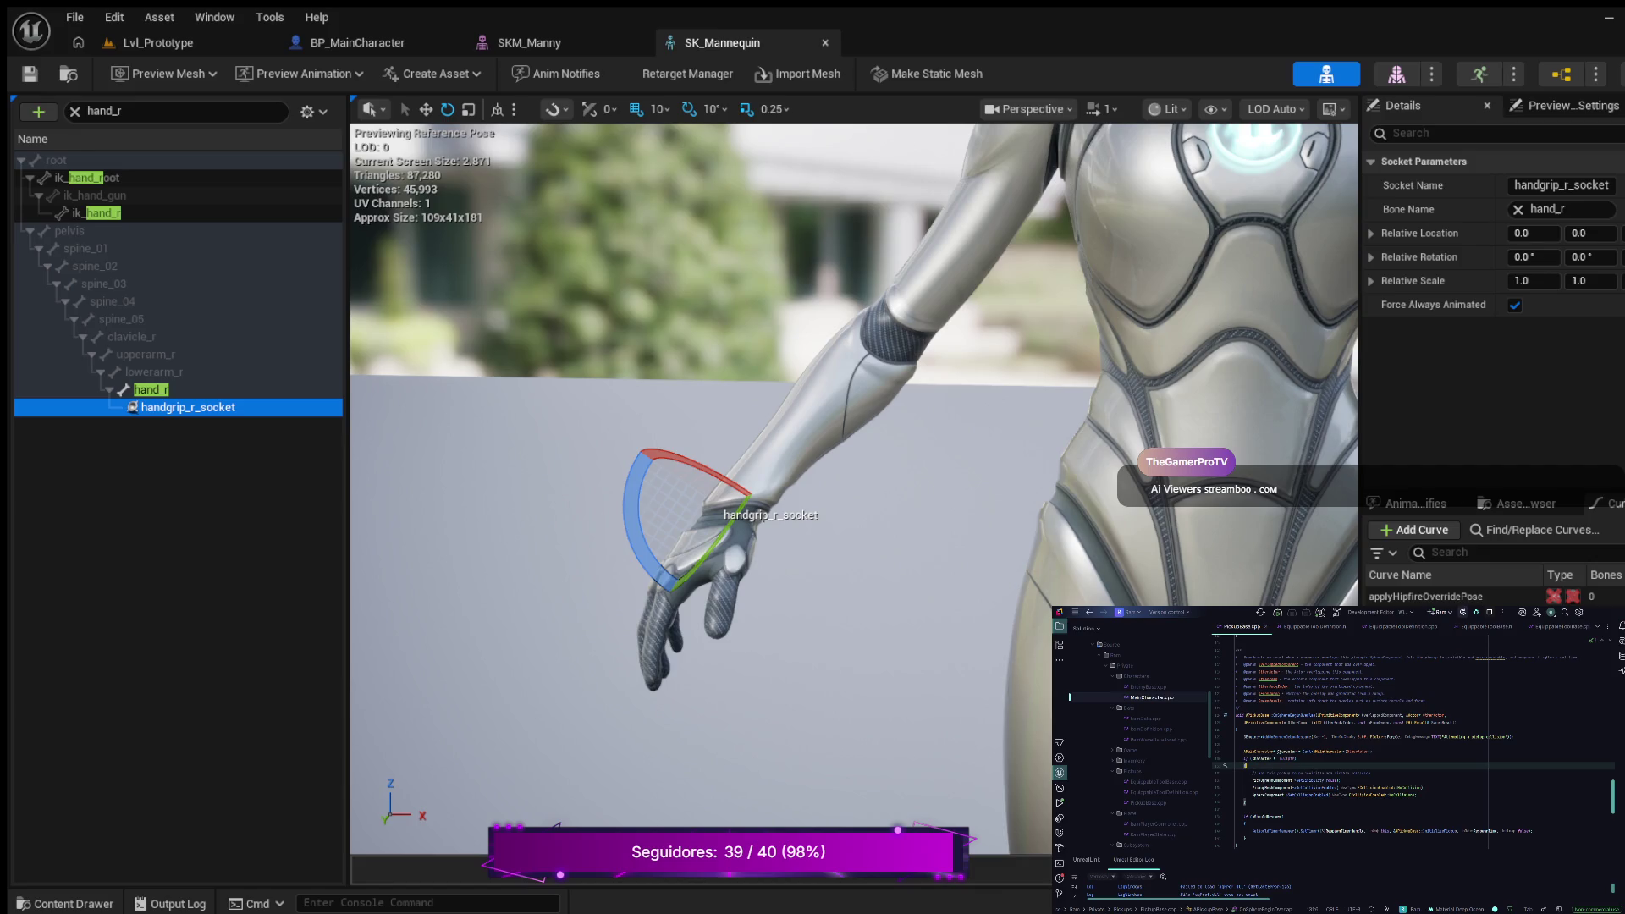
{"action": "key", "text": "Return"}
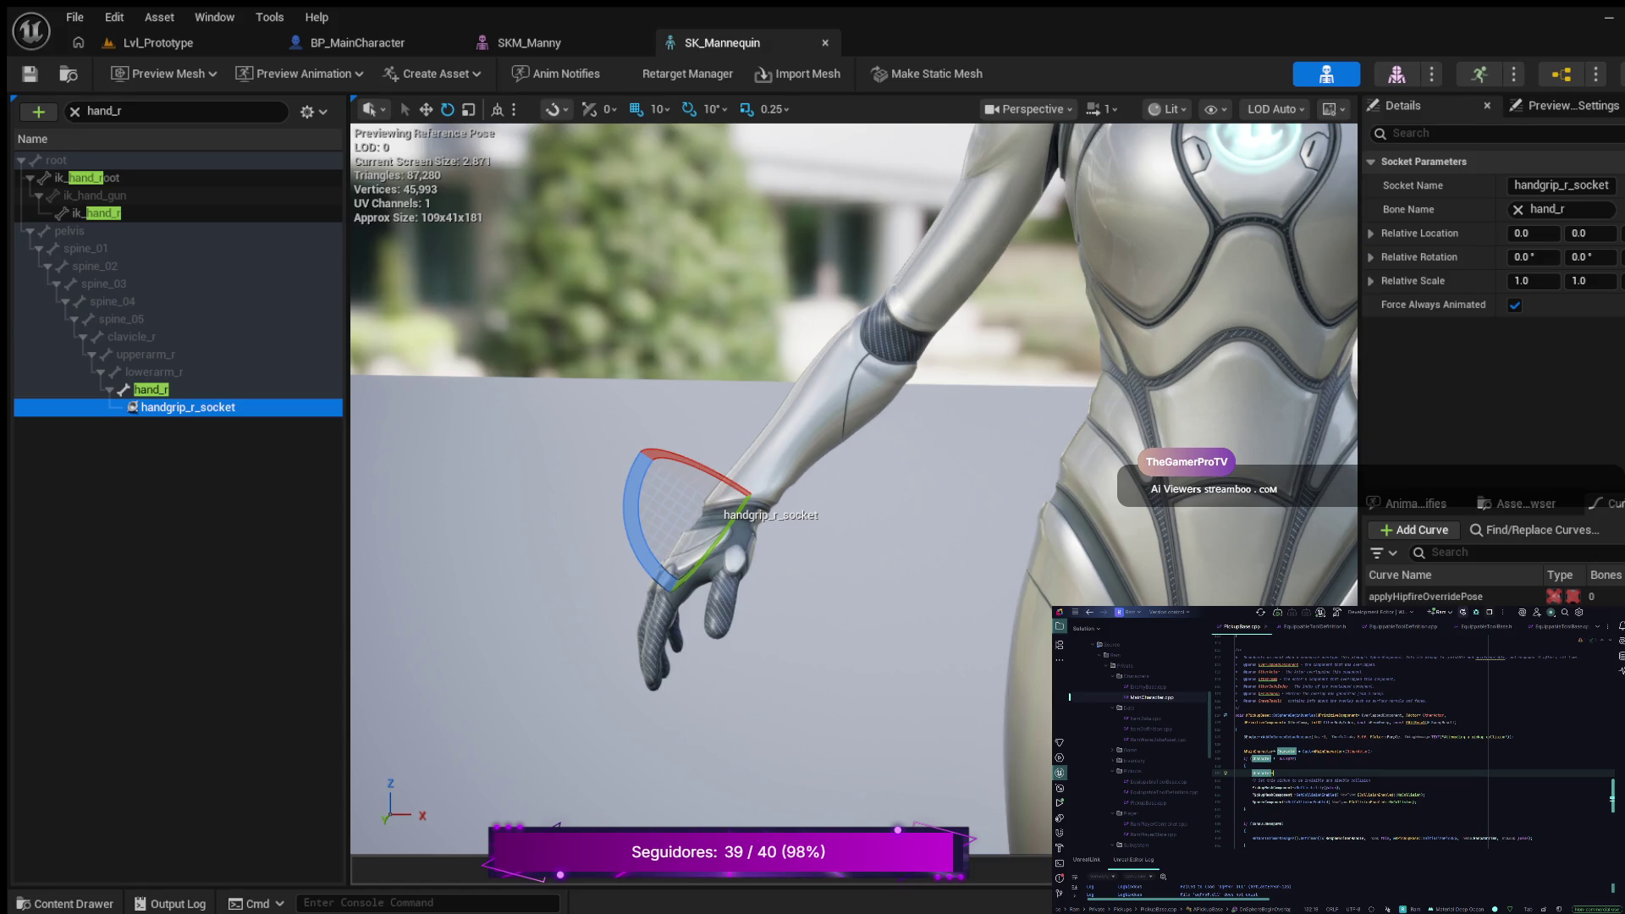
{"action": "type", "text": "->Get"}
{"action": "type", "text": "ItemDefinition"}
{"action": "key", "text": "Return"}
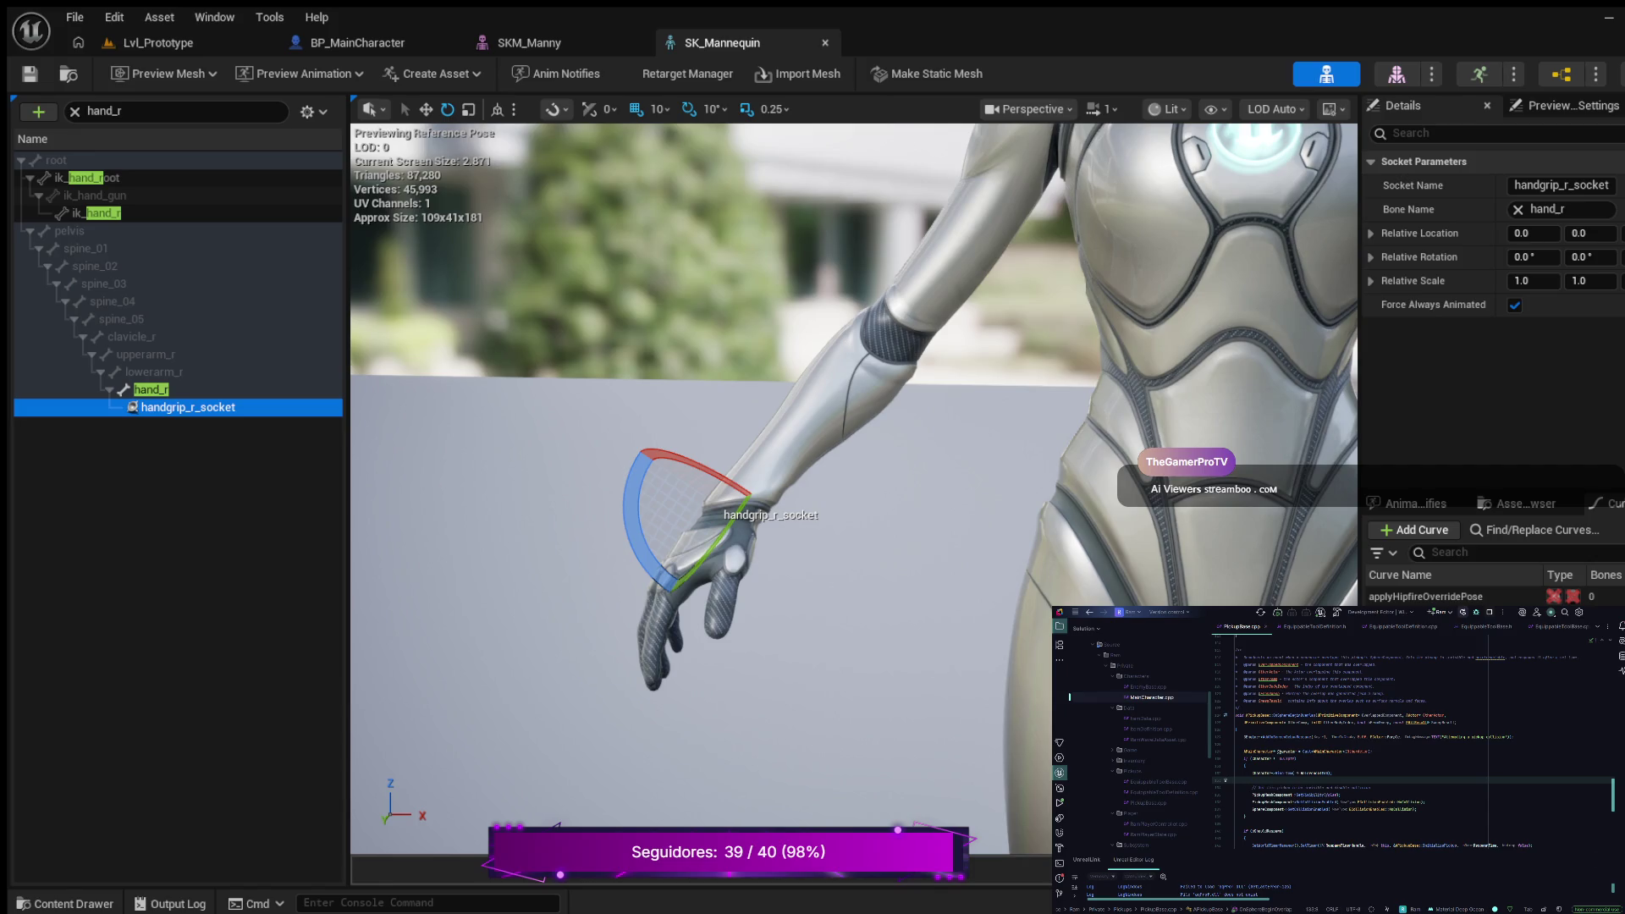
{"action": "left_click", "coordinate": [156, 42]}
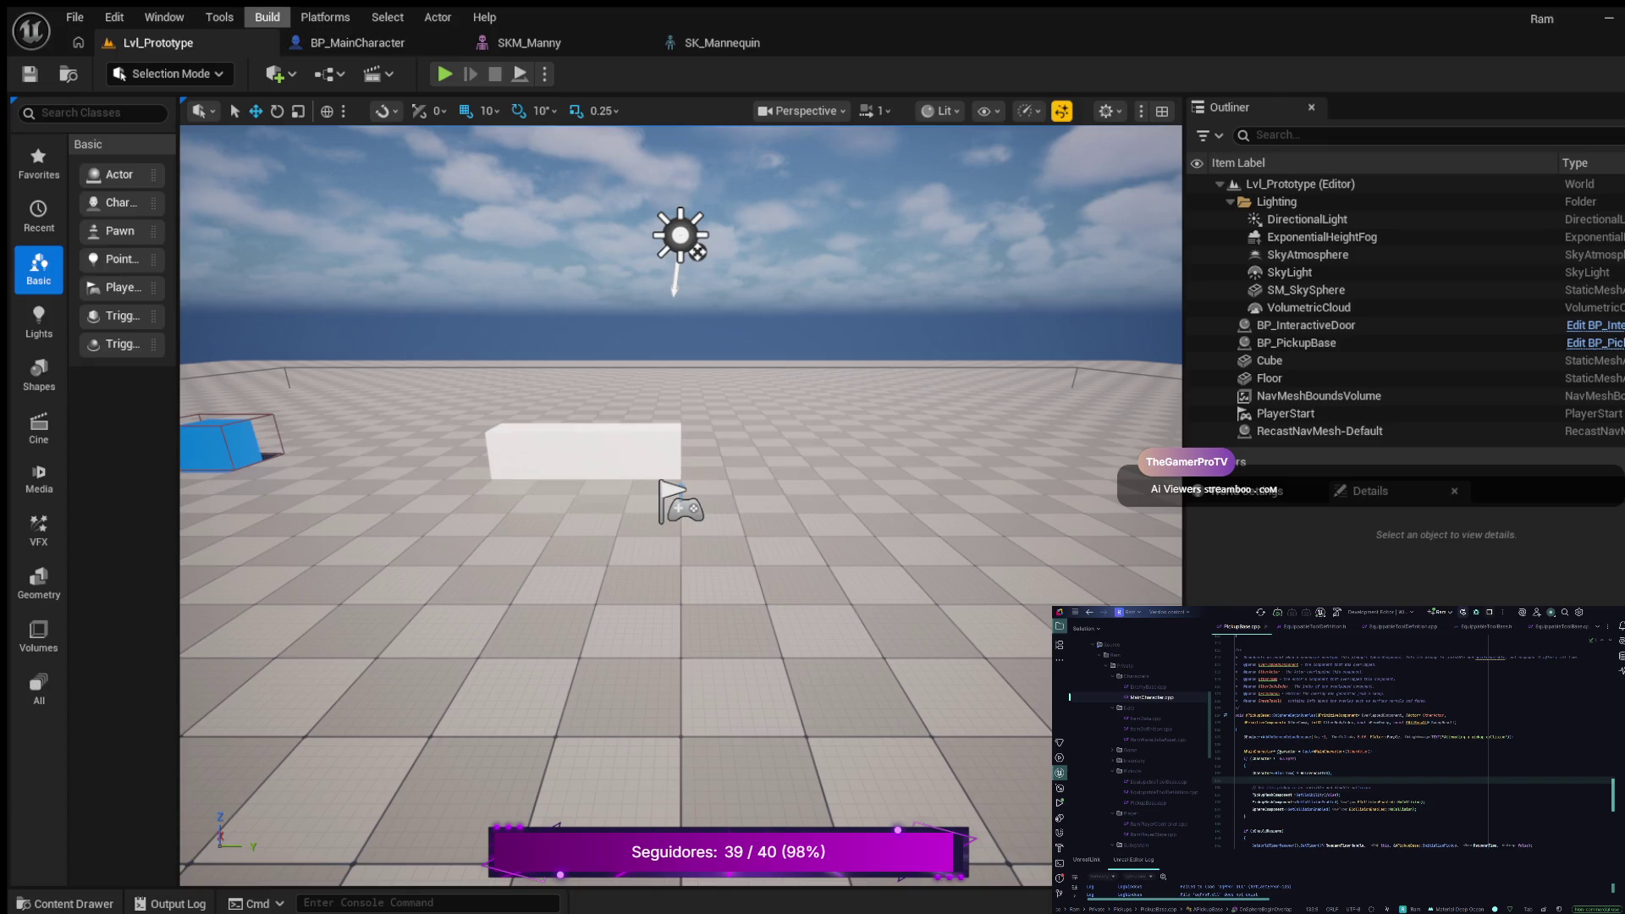
{"action": "left_click", "coordinate": [219, 17]}
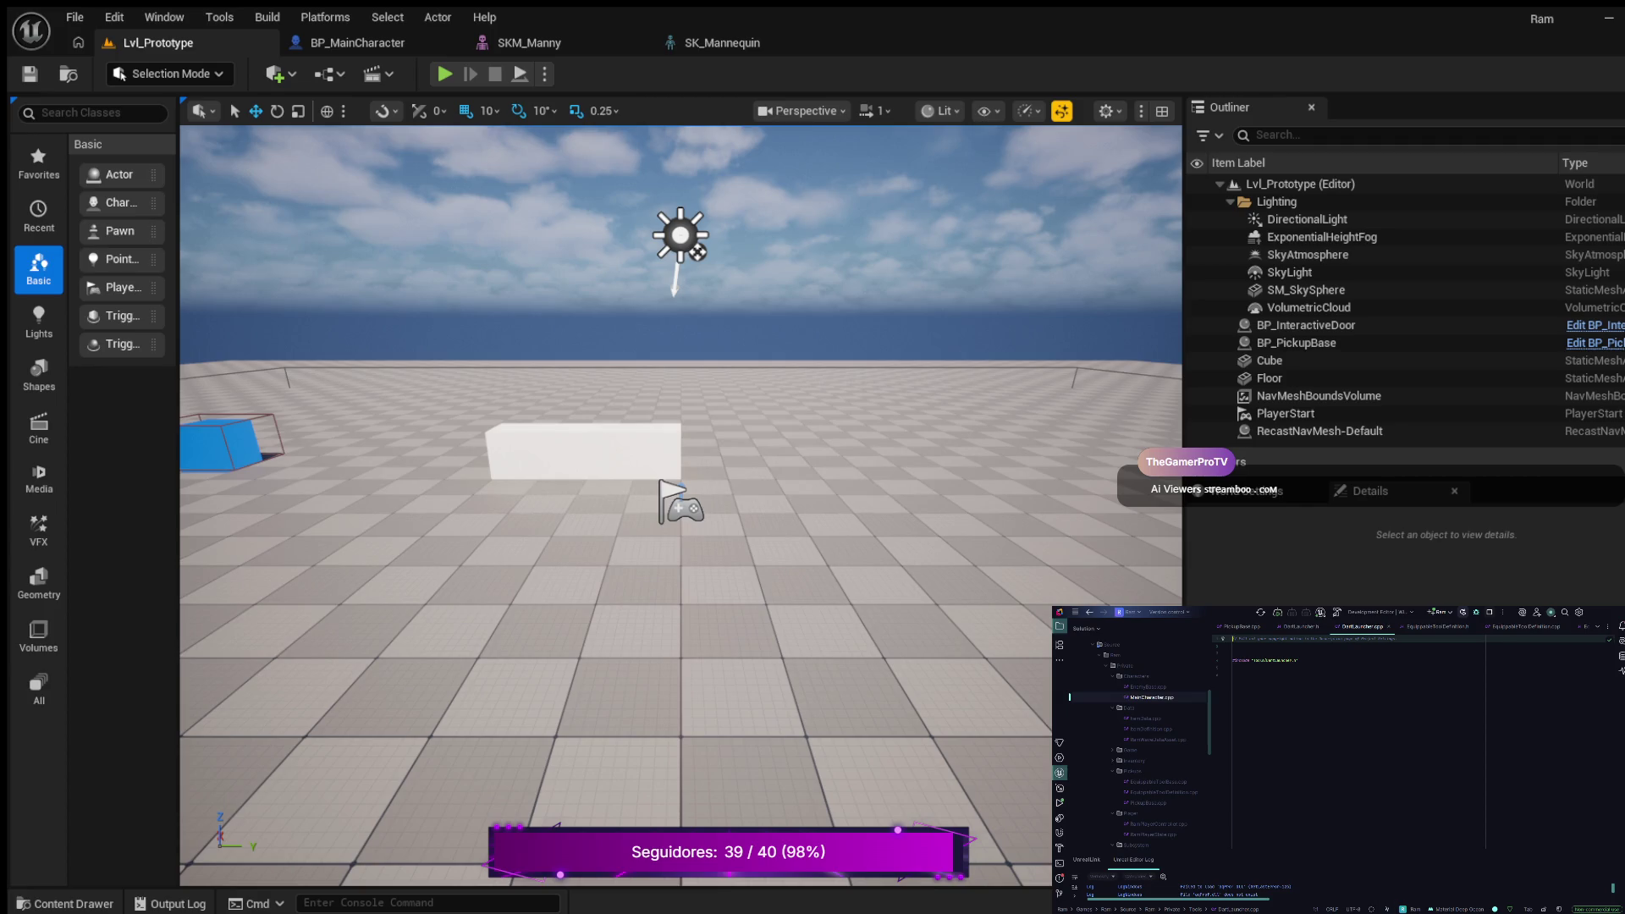
Step: Strip the top comment and blank line from DartLauncher.h and make its UCLASS Blueprintable
{"action": "key", "text": "ctrl+y"}
{"action": "key", "text": "ctrl+y"}
{"action": "key", "text": "ctrl+y"}
{"action": "key", "text": "ctrl+alt+Home"}
{"action": "key", "text": "ctrl+y"}
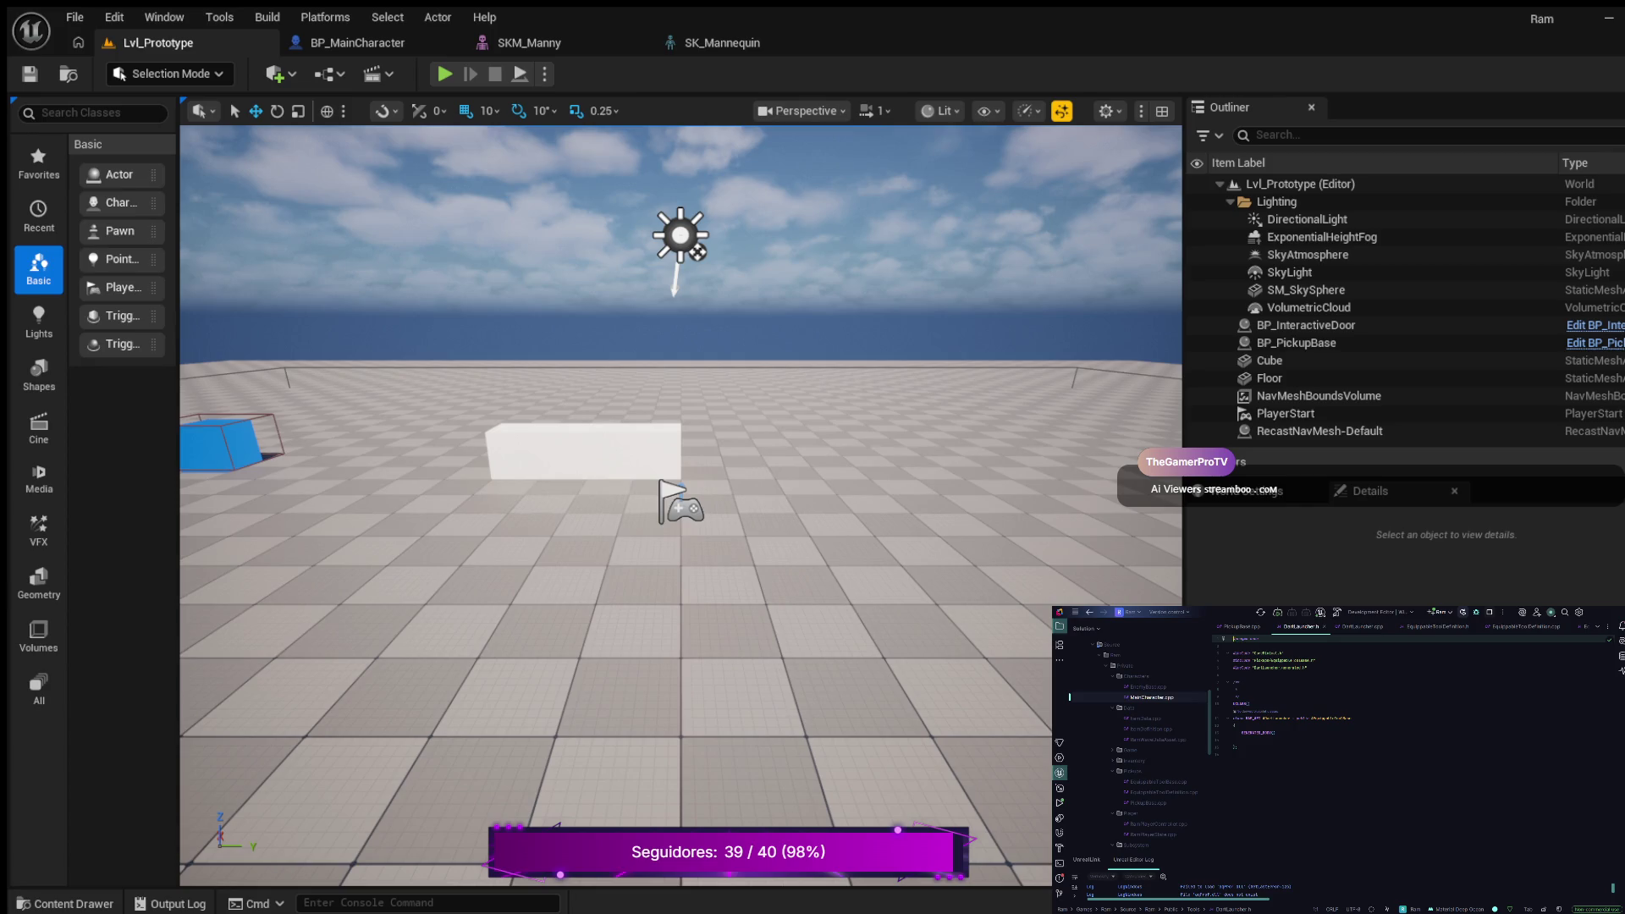
{"action": "left_click", "coordinate": [1249, 703]}
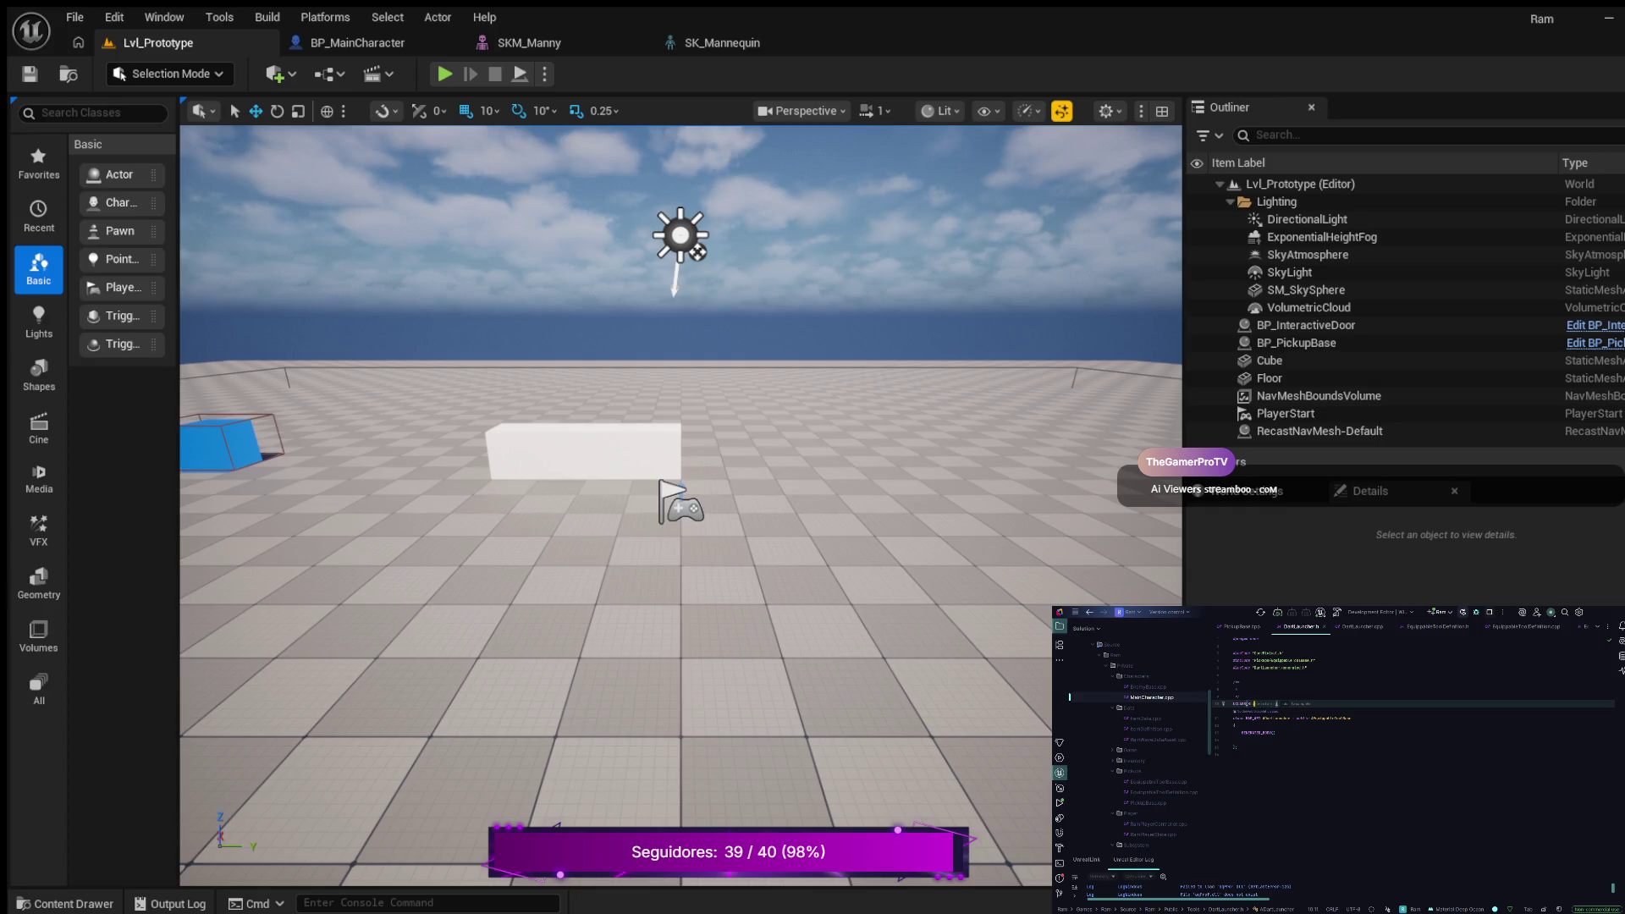
{"action": "type", "text": "Blueprintable"}
Step: Add a public section declaring virtual void Use() and generate its body in DartLauncher.cpp
{"action": "left_click", "coordinate": [1275, 732]}
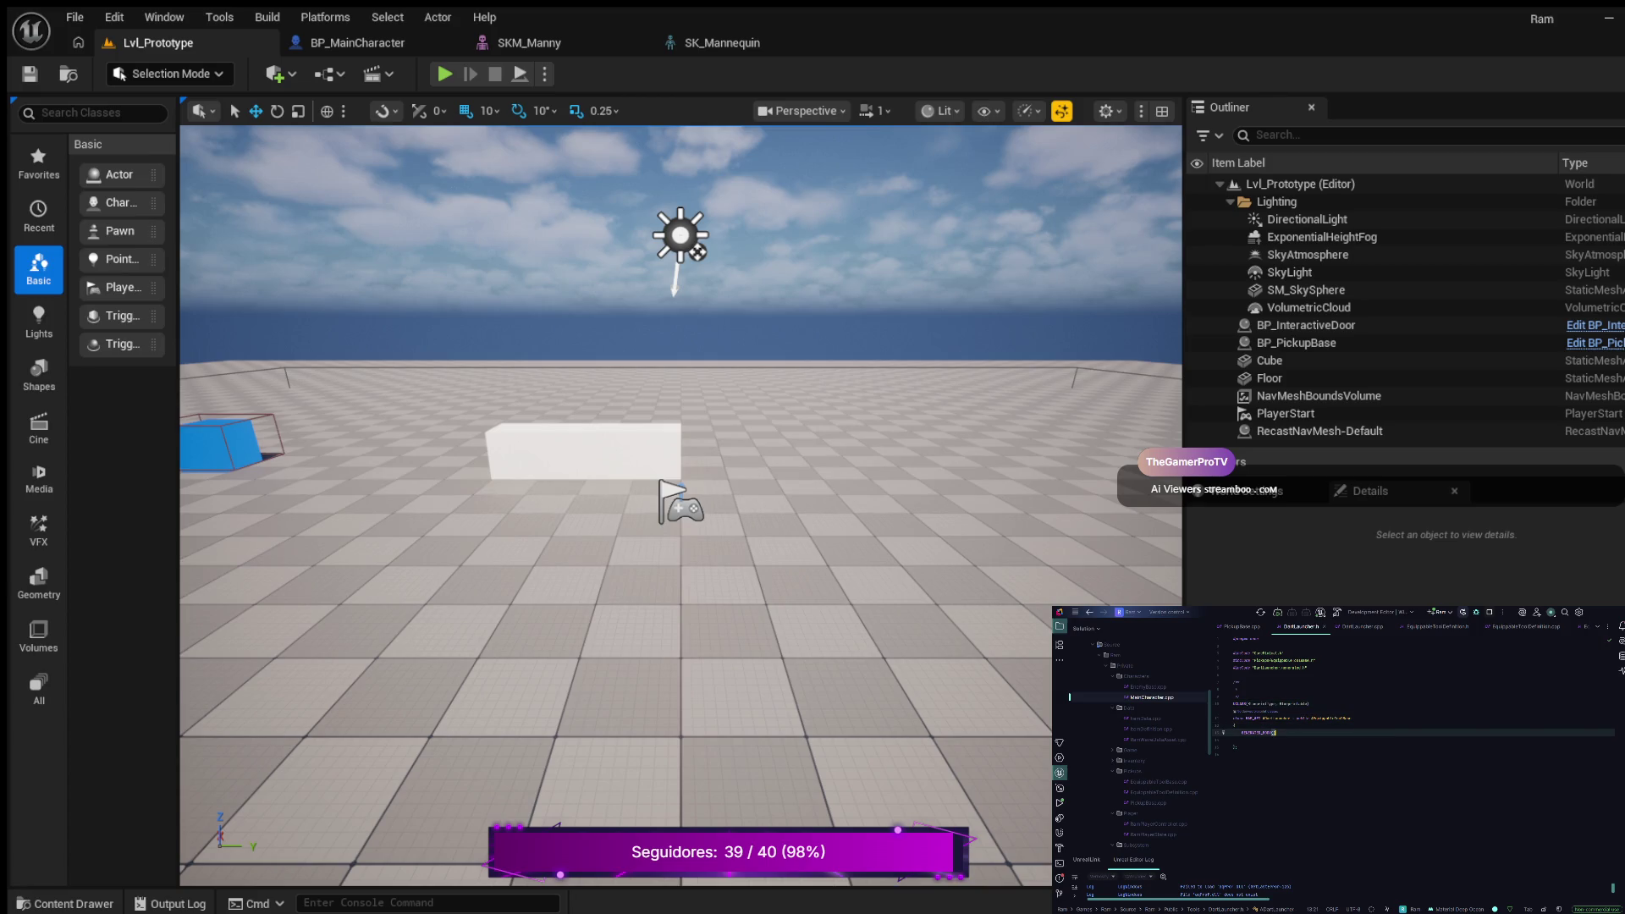
{"action": "left_click", "coordinate": [1241, 739]}
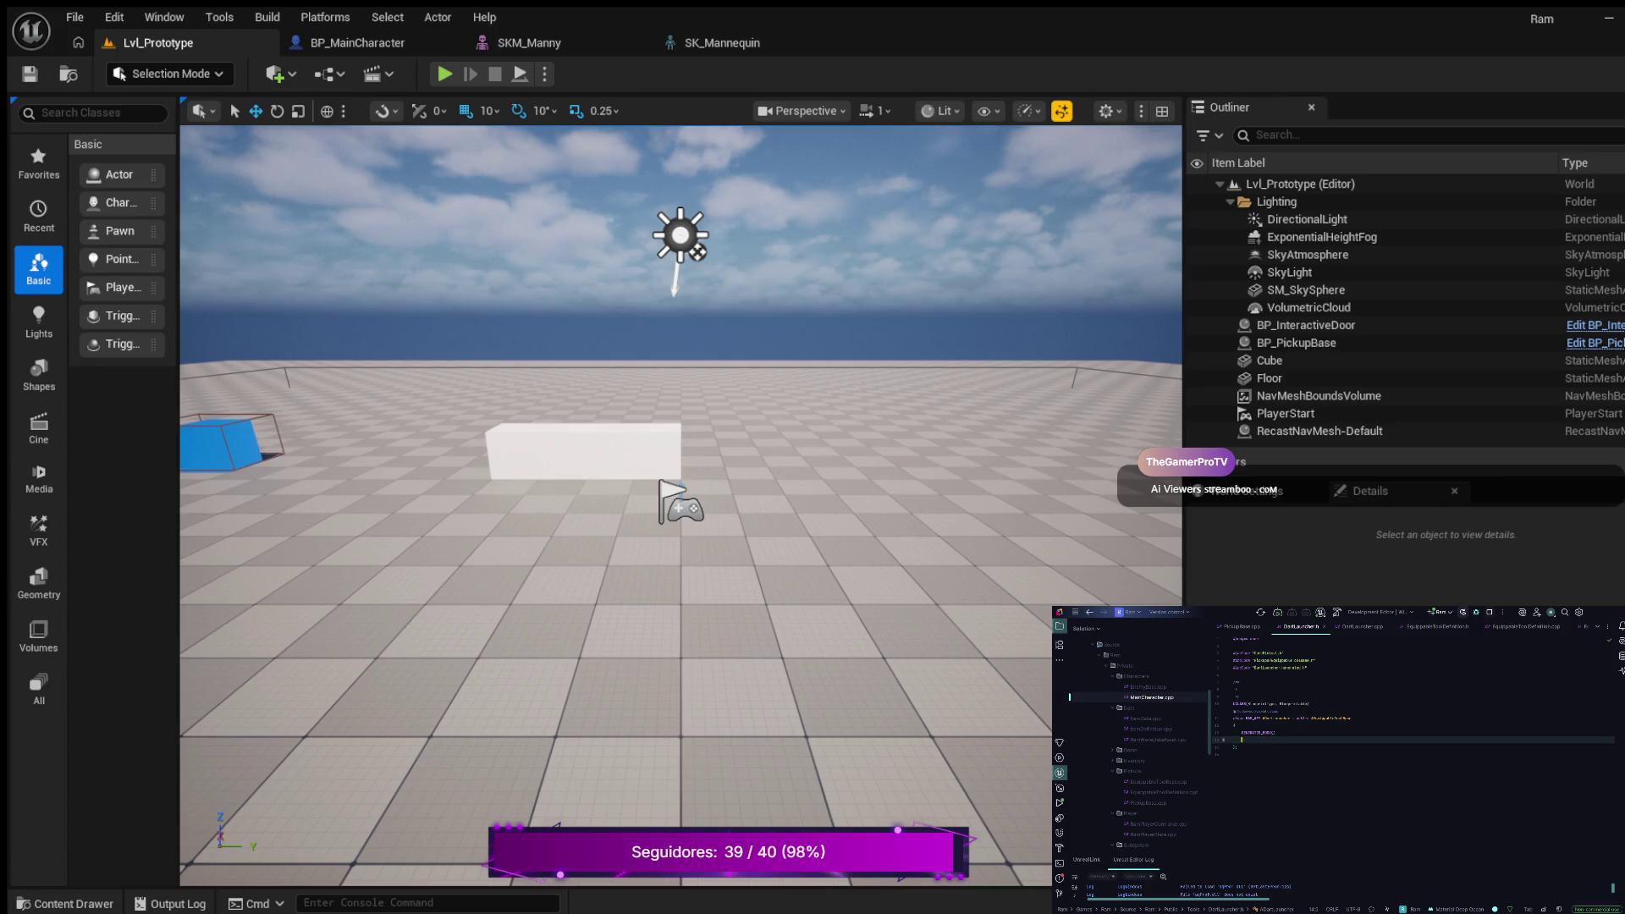
{"action": "key", "text": "Return"}
{"action": "type", "text": "public:"}
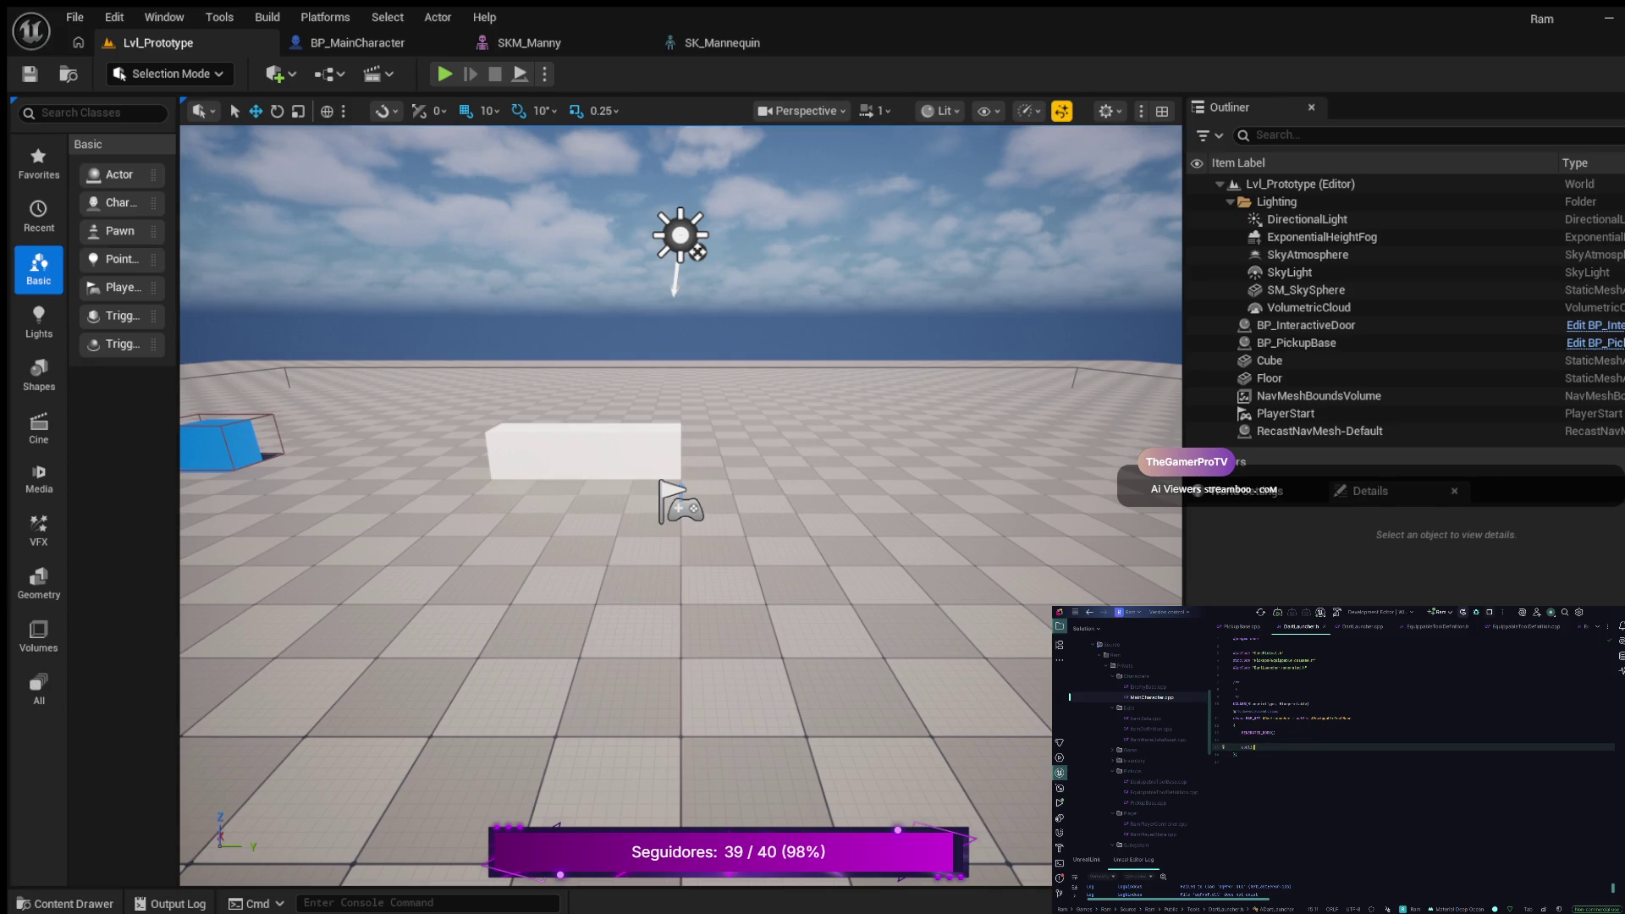
{"action": "key", "text": "Return"}
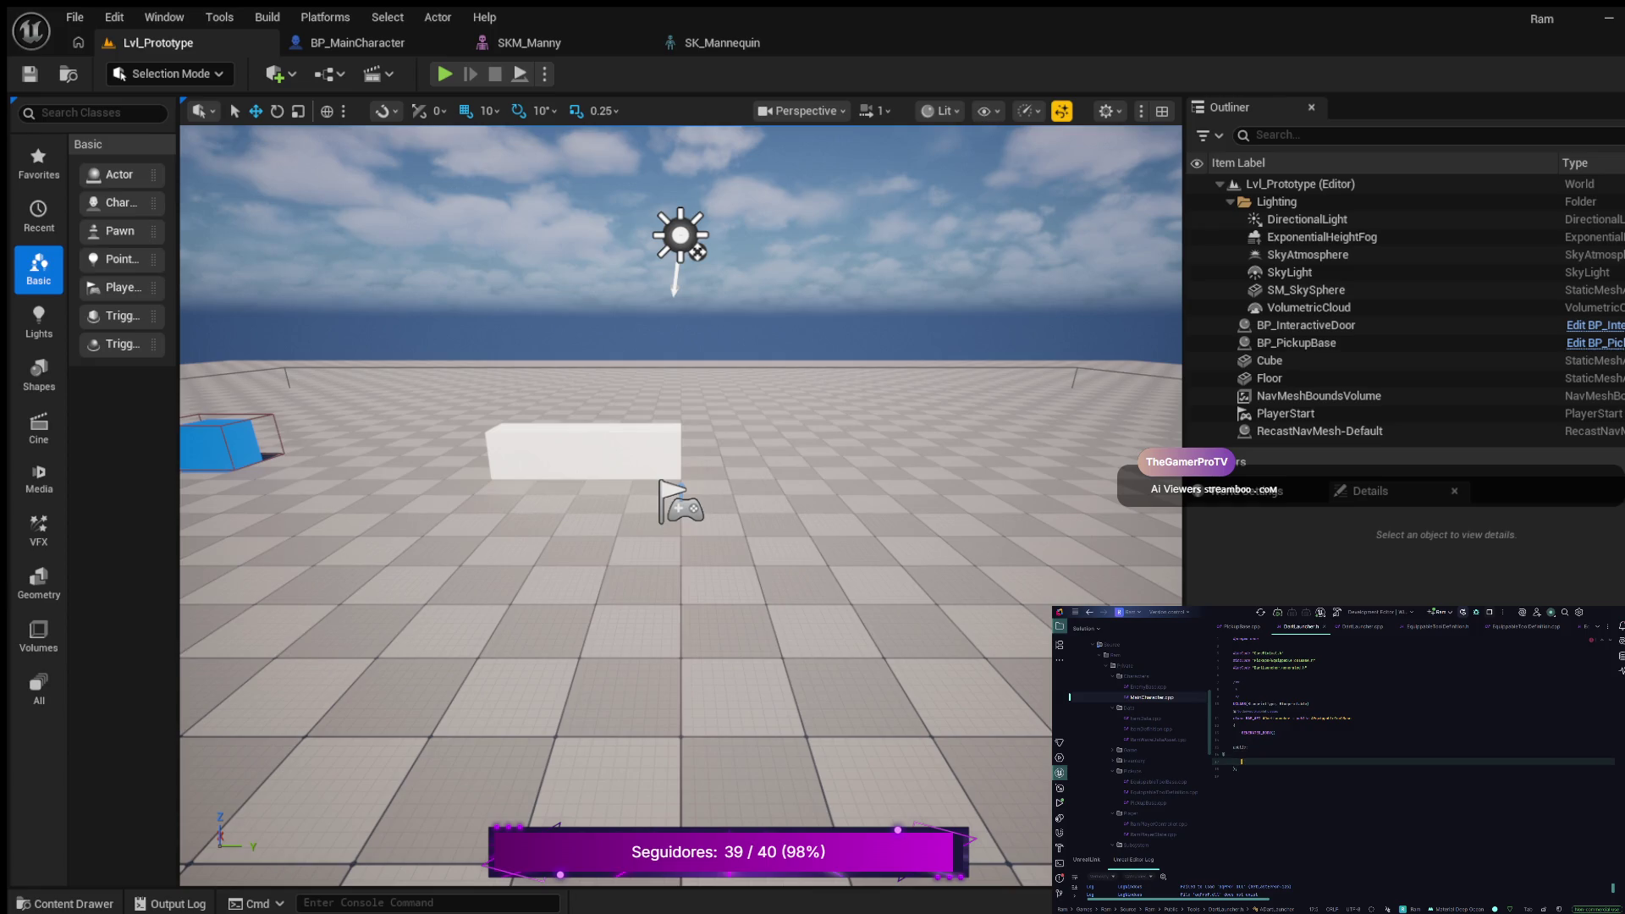
{"action": "type", "text": "virtual void Use() override;"}
{"action": "key", "text": "alt+Return"}
Step: Back in DartLauncher.h, add the autocompleted virtual void On… override signature
{"action": "key", "text": "ctrl+alt+Left"}
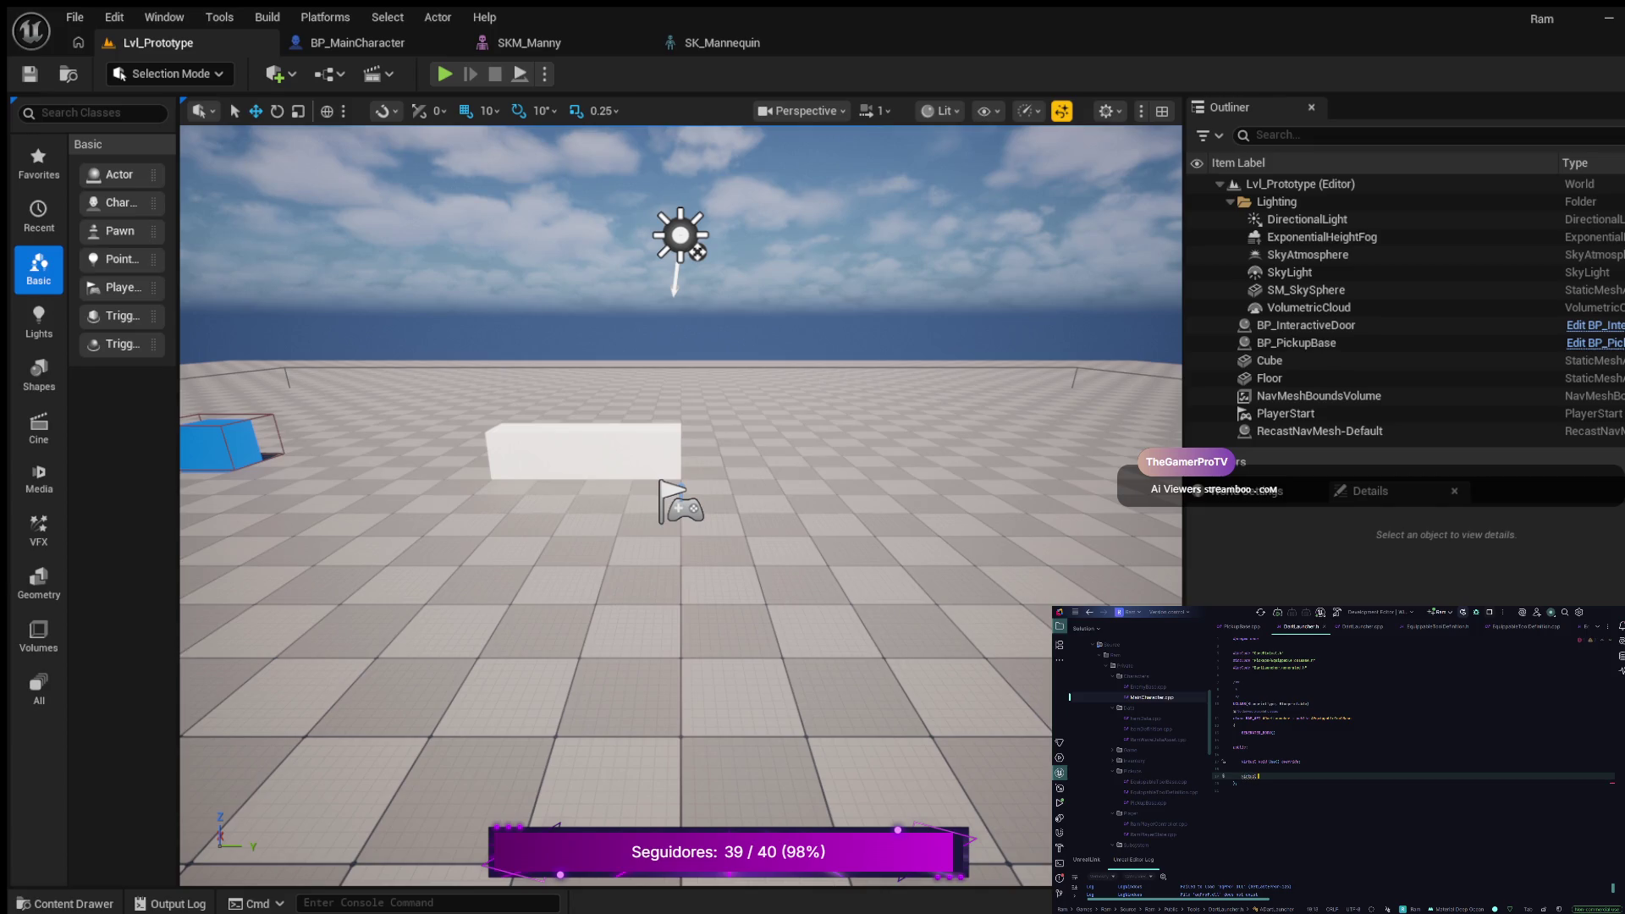
{"action": "type", "text": "void"}
{"action": "type", "text": "On"}
{"action": "key", "text": "Return"}
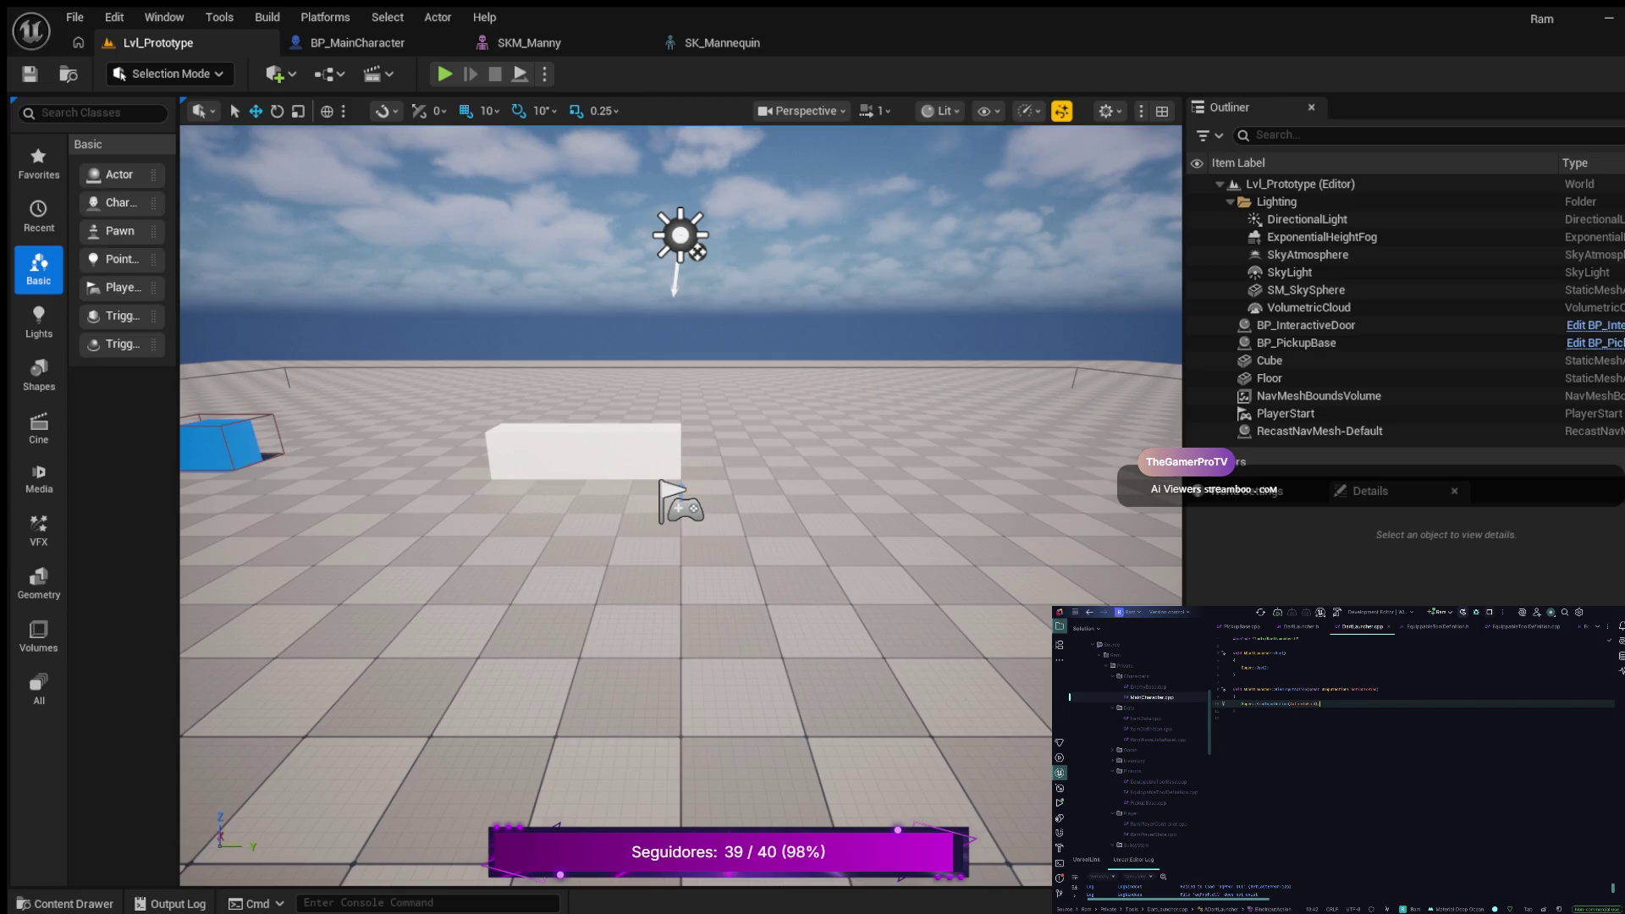
Step: Add an #include for Characters/MainCharacter.h below the existing include
{"action": "left_click", "coordinate": [1299, 638]}
{"action": "key", "text": "Return"}
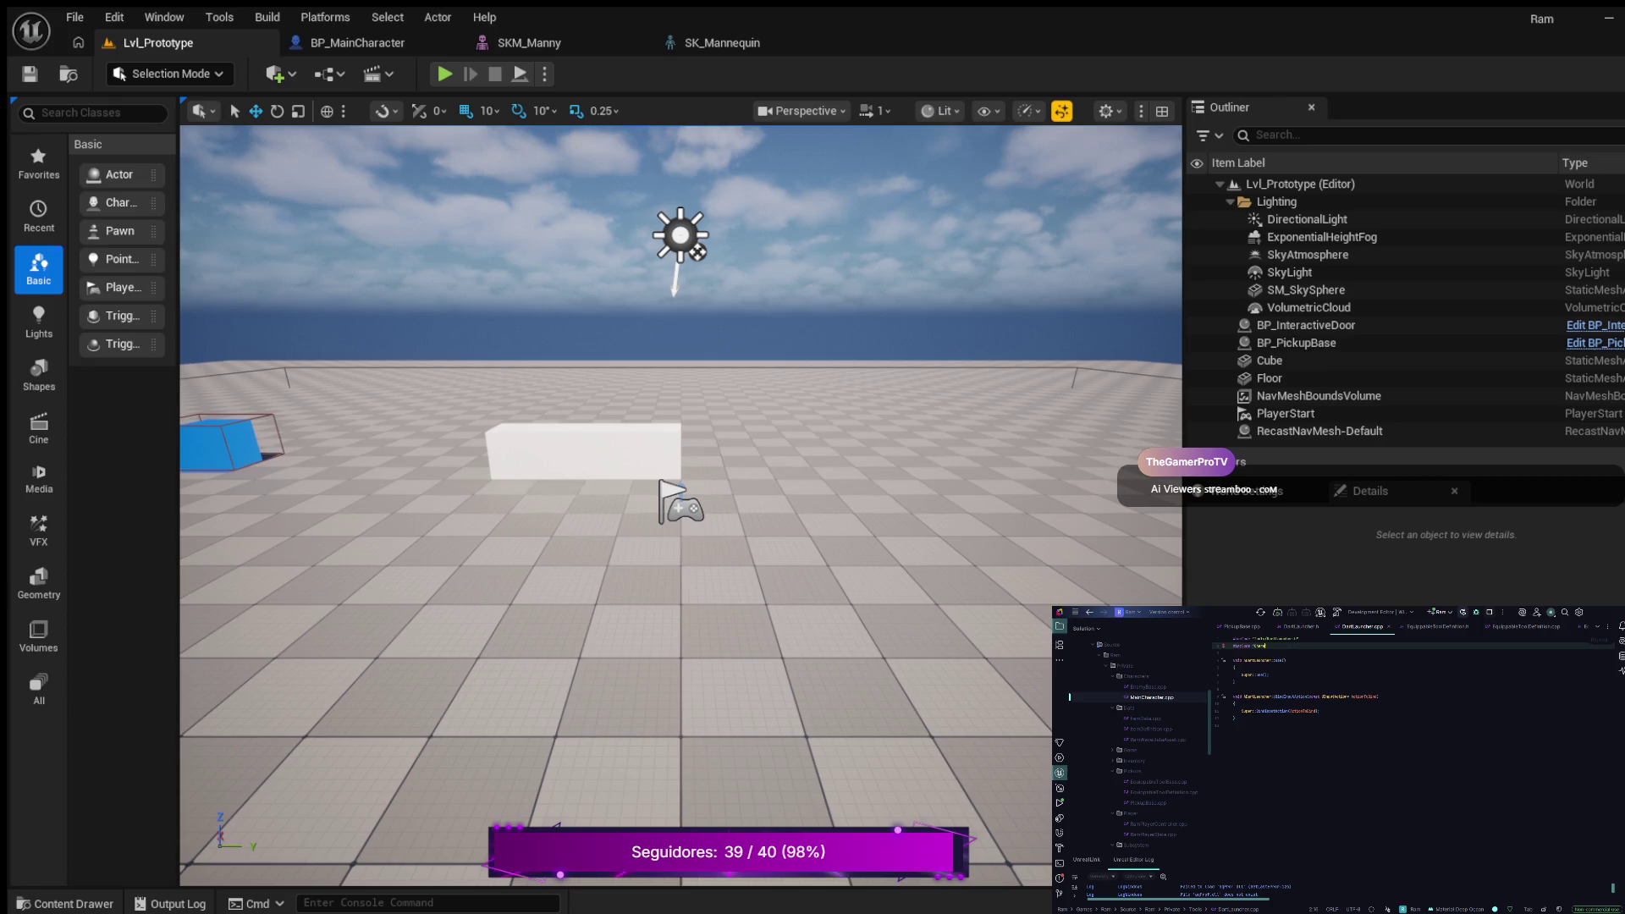
{"action": "key", "text": "Return"}
Step: Below Super::Load(), add an autocompleted function call with arguments starting '-1,'
{"action": "left_click", "coordinate": [1241, 675]}
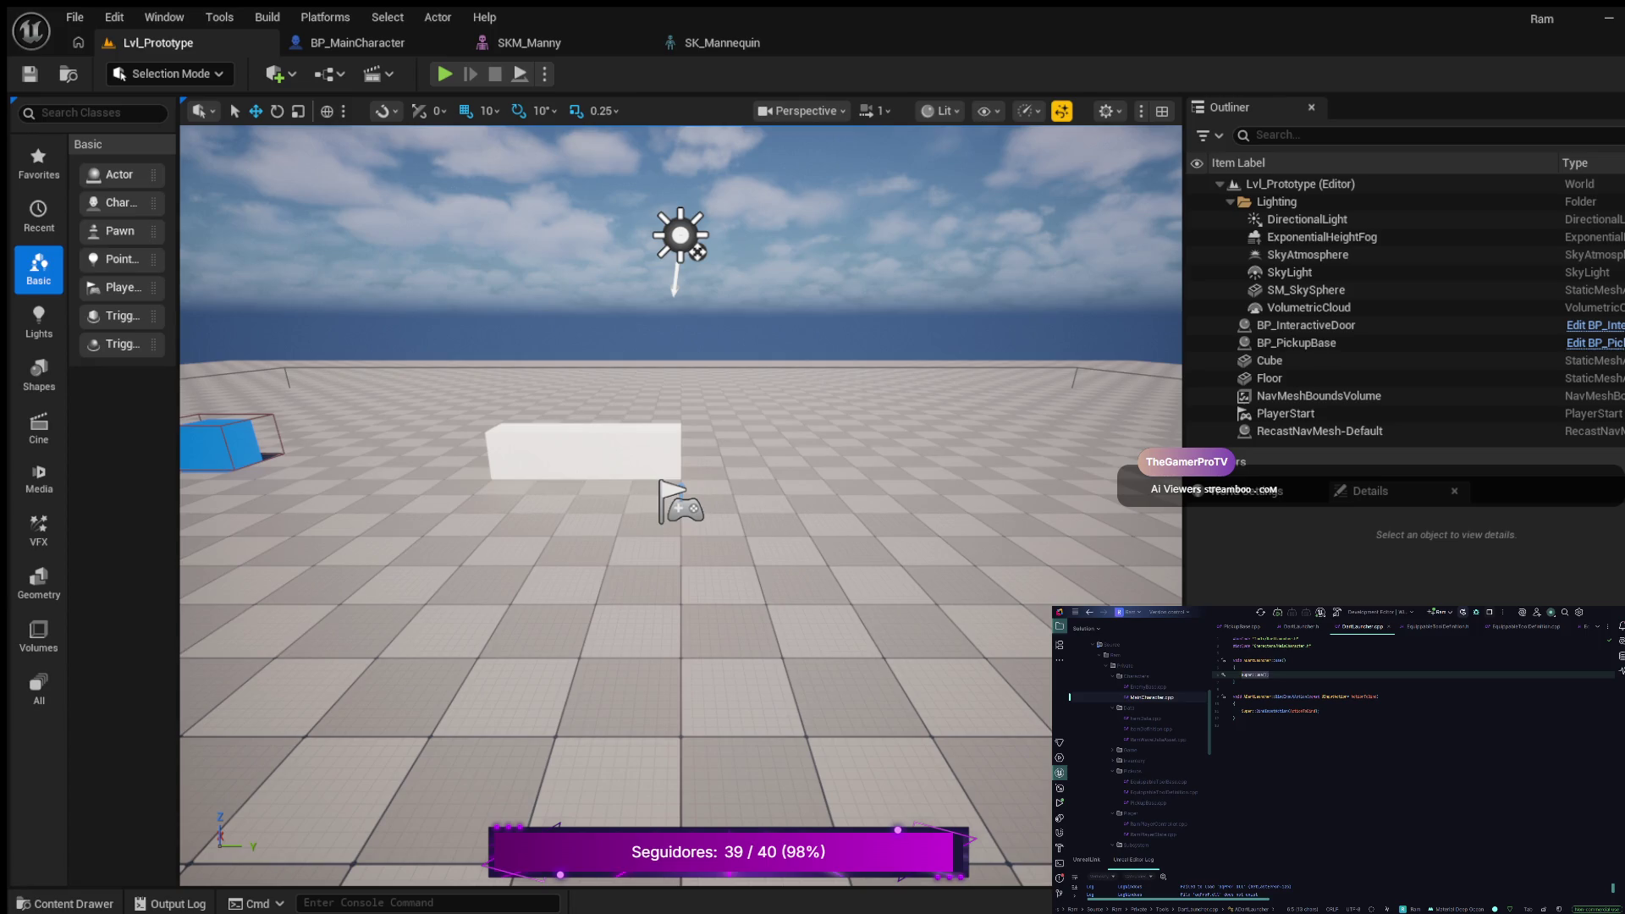
{"action": "key", "text": "Return"}
{"action": "key", "text": "Return"}
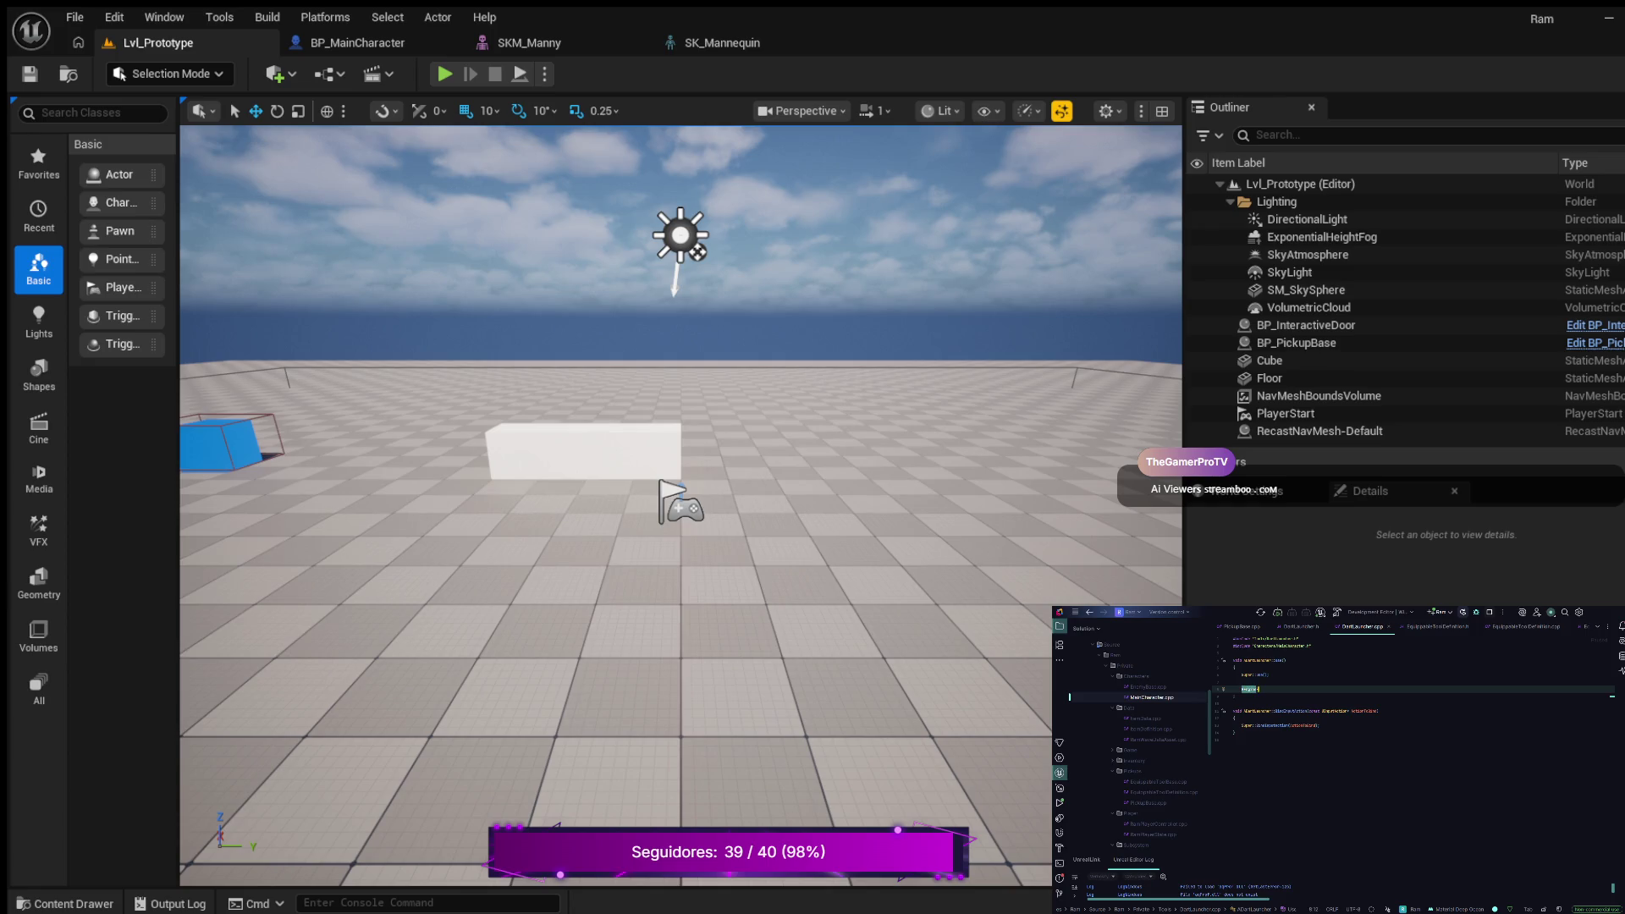
{"action": "type", "text": "d"}
{"action": "key", "text": "Return"}
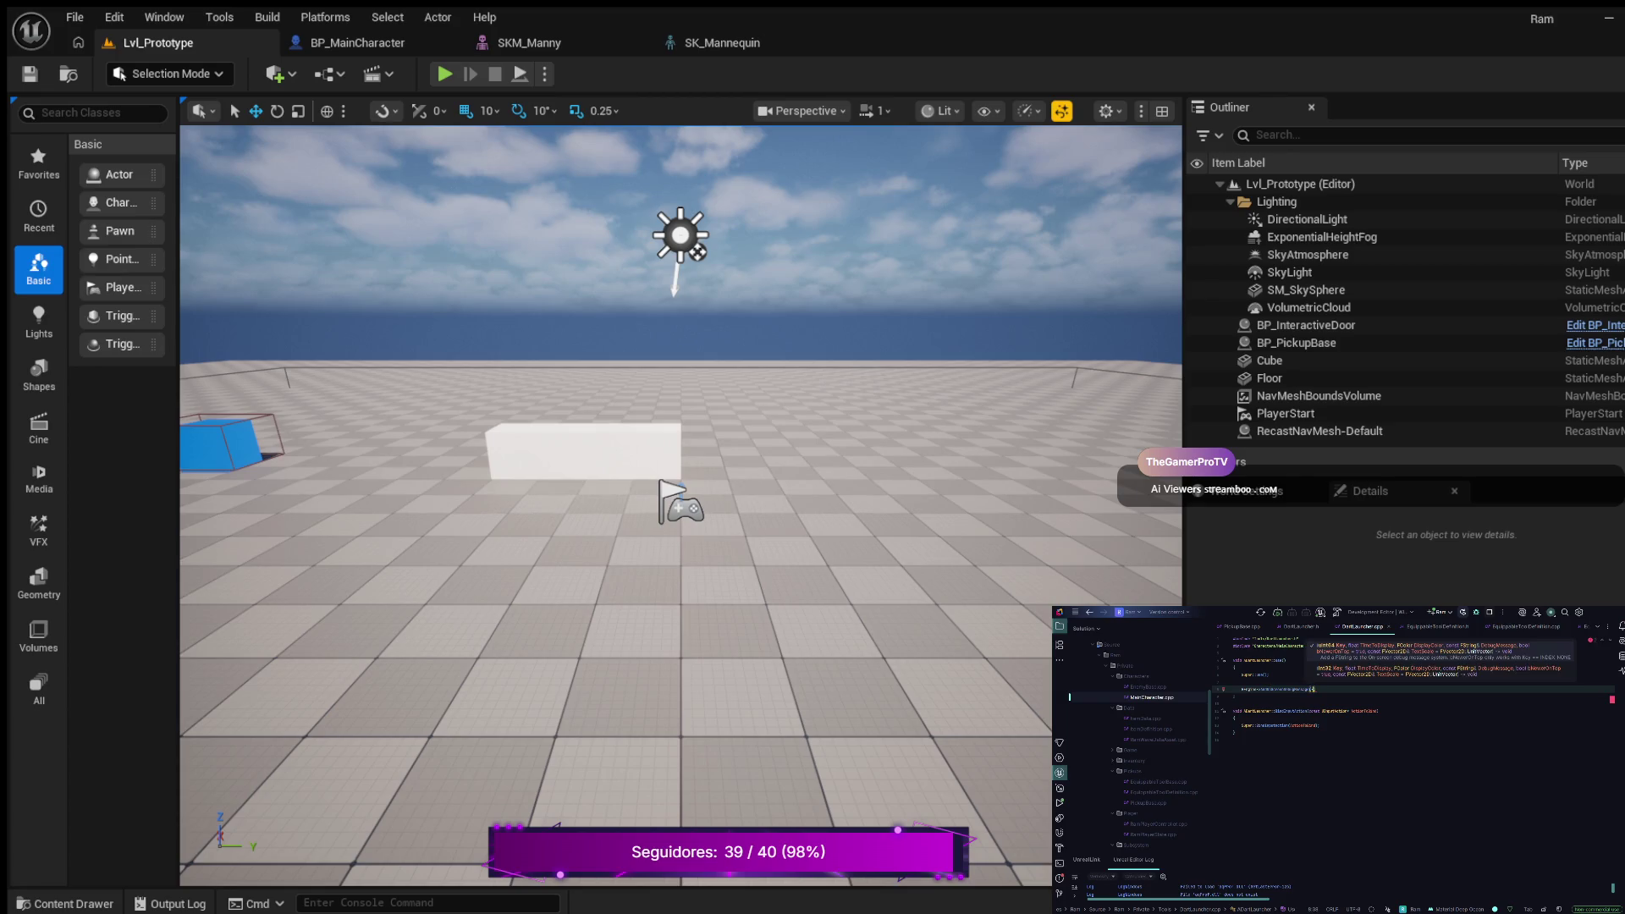
{"action": "type", "text": "-1,"}
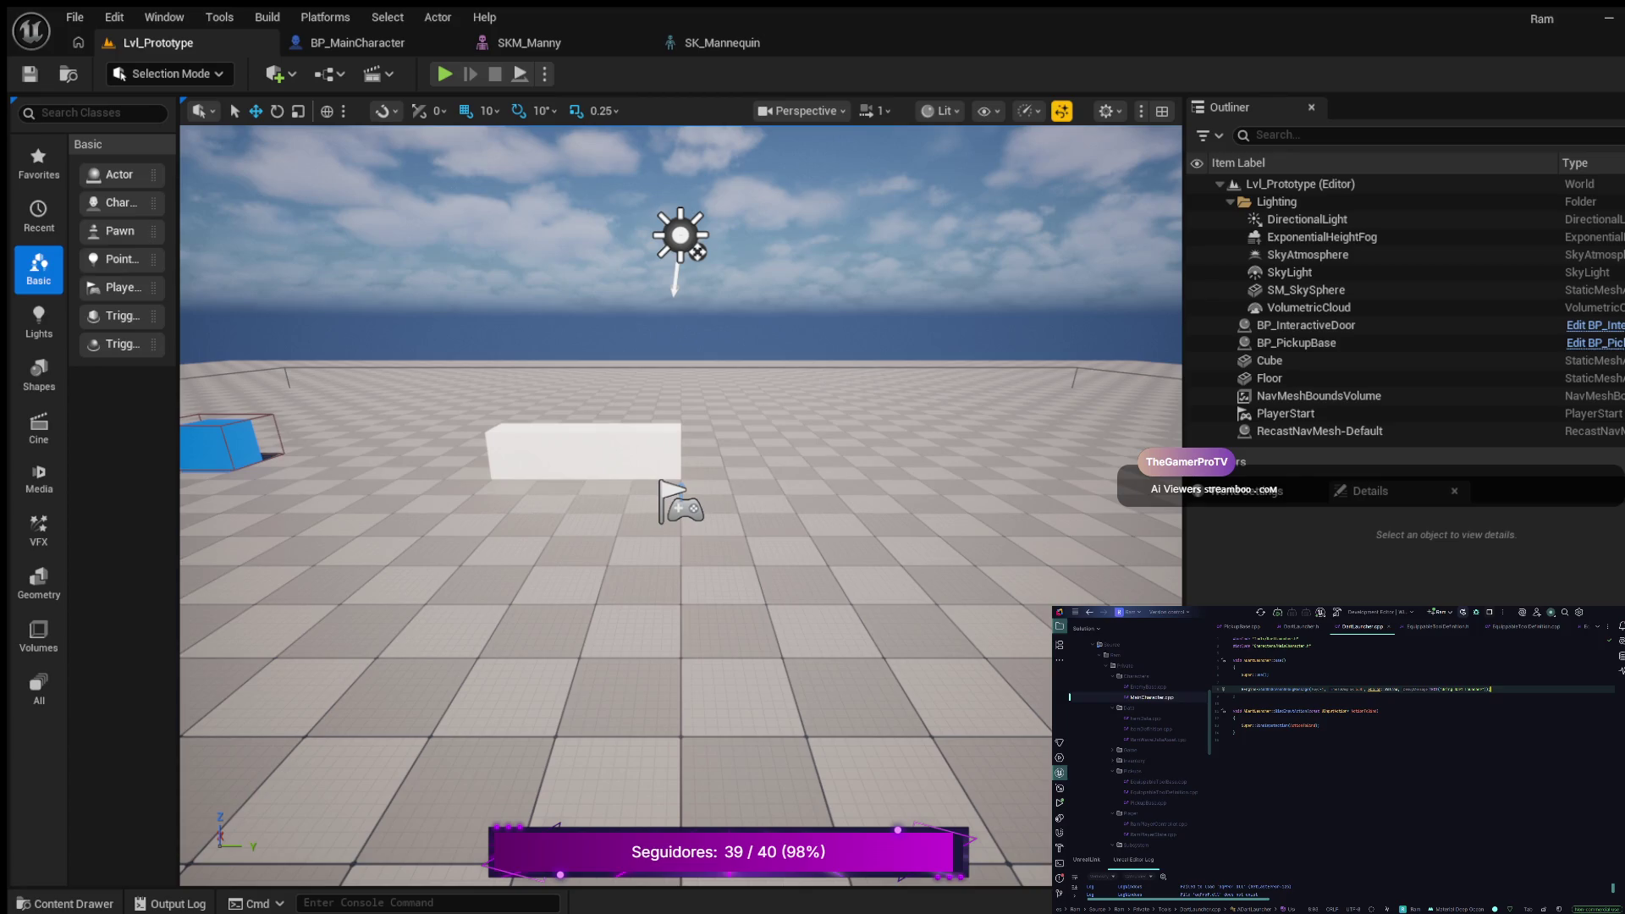
{"action": "left_click", "coordinate": [1240, 725]}
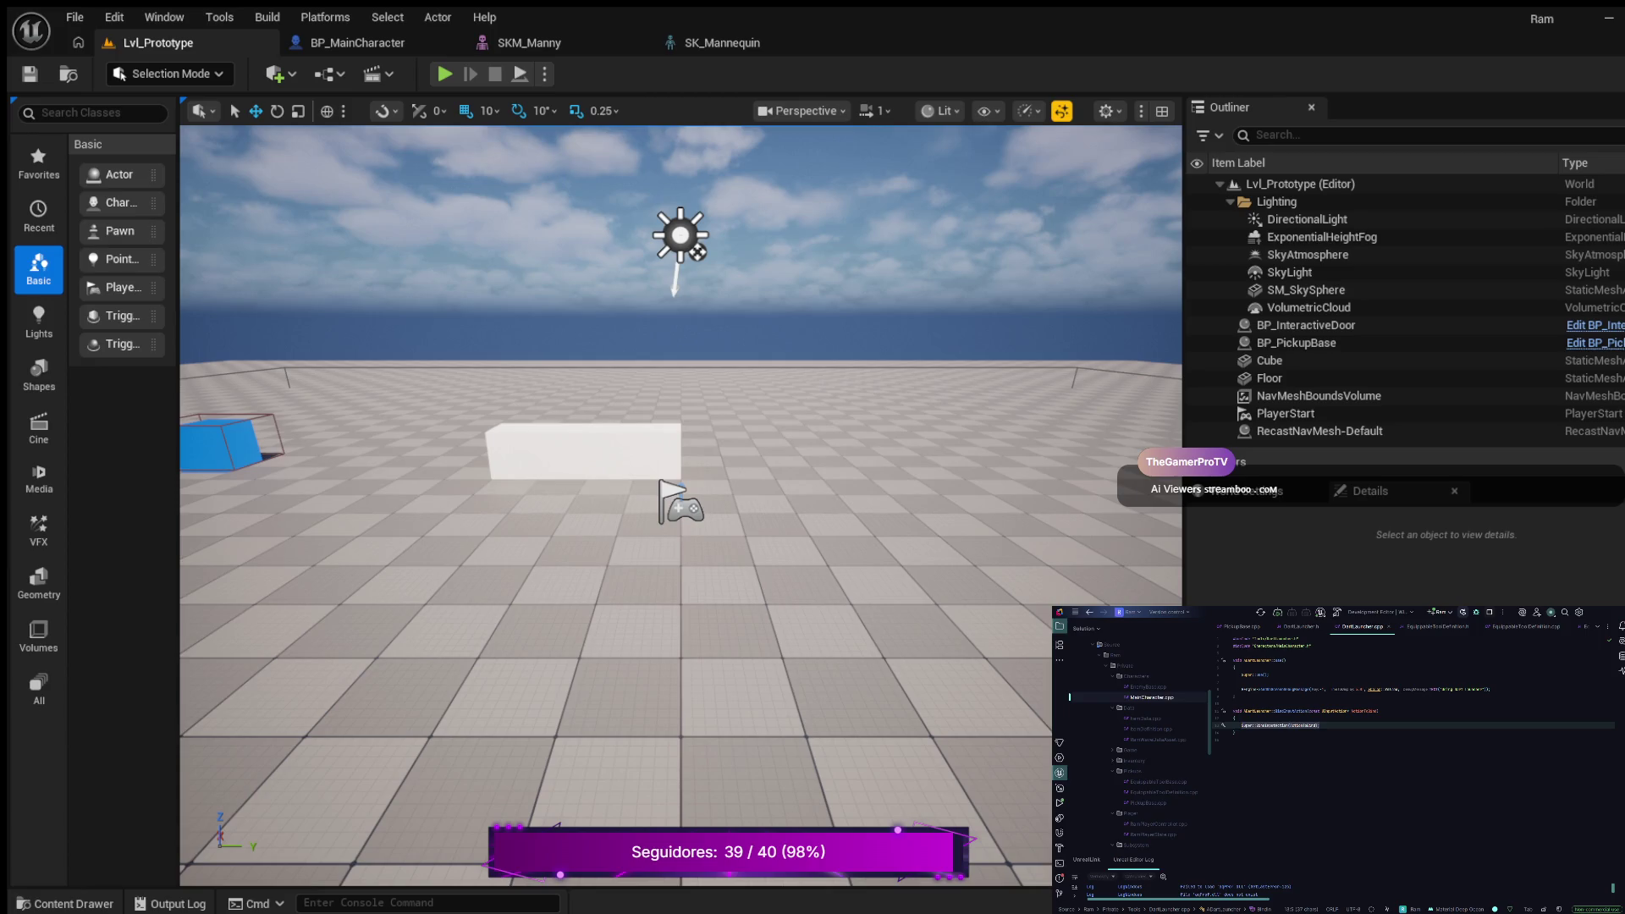
Step: On line 13, assign a Cast<APlayerController> of GetController() and open a brace block
{"action": "type", "text": "S"}
{"action": "type", "text": "pa"}
{"action": "key", "text": "Tab"}
{"action": "type", "text": "= Cas("}
{"action": "type", "text": "APlay"}
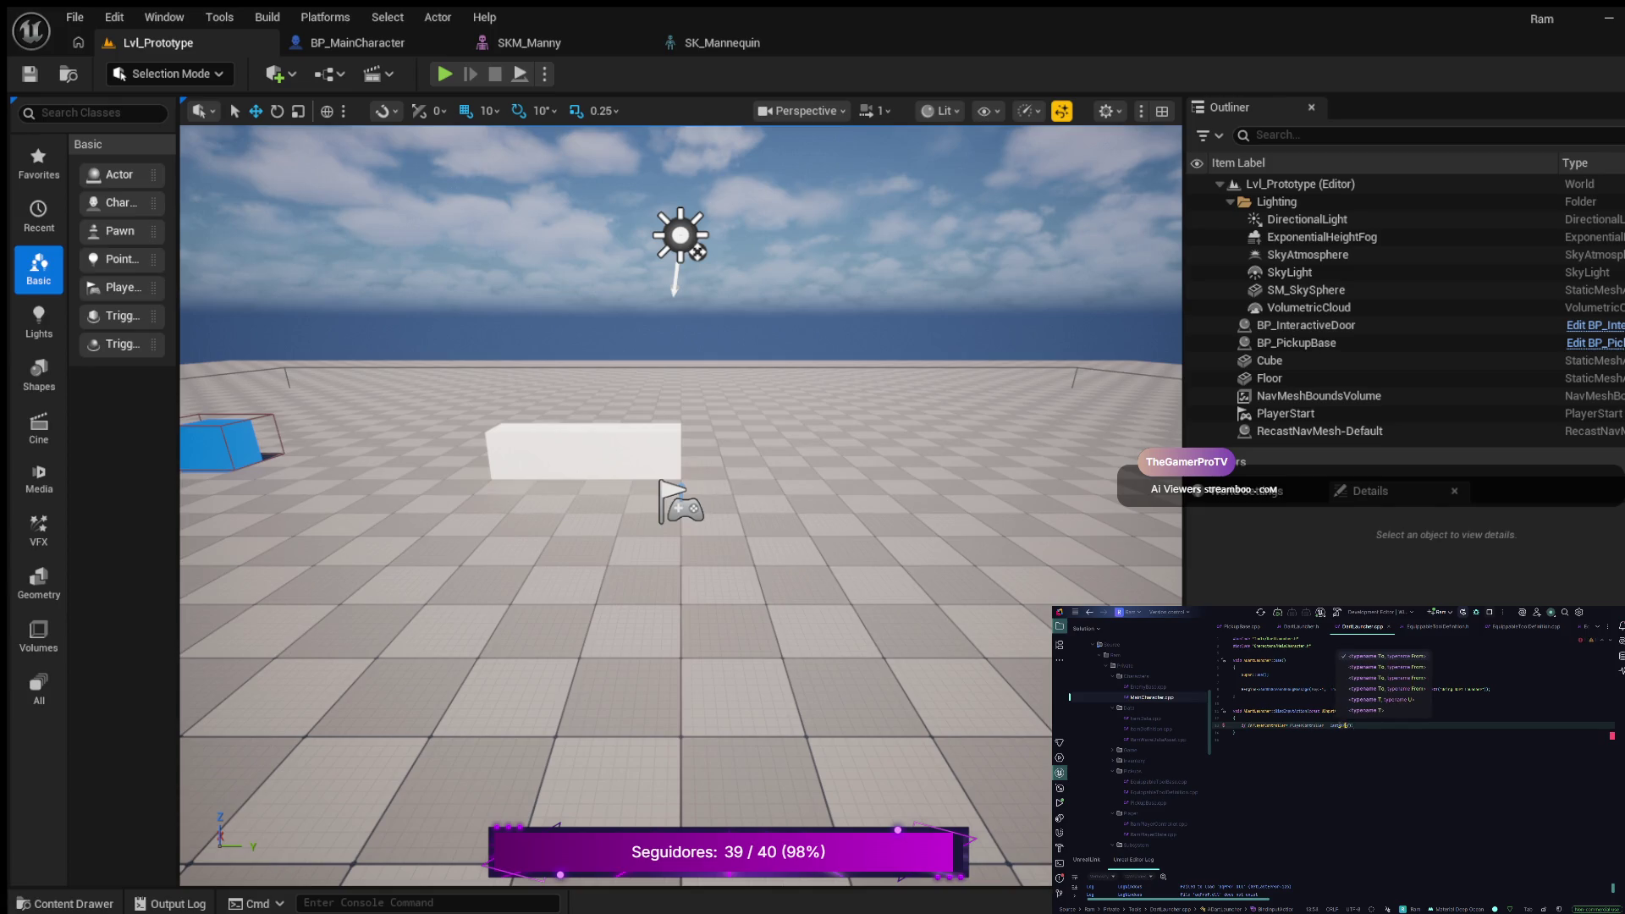
{"action": "type", "text": "erController"}
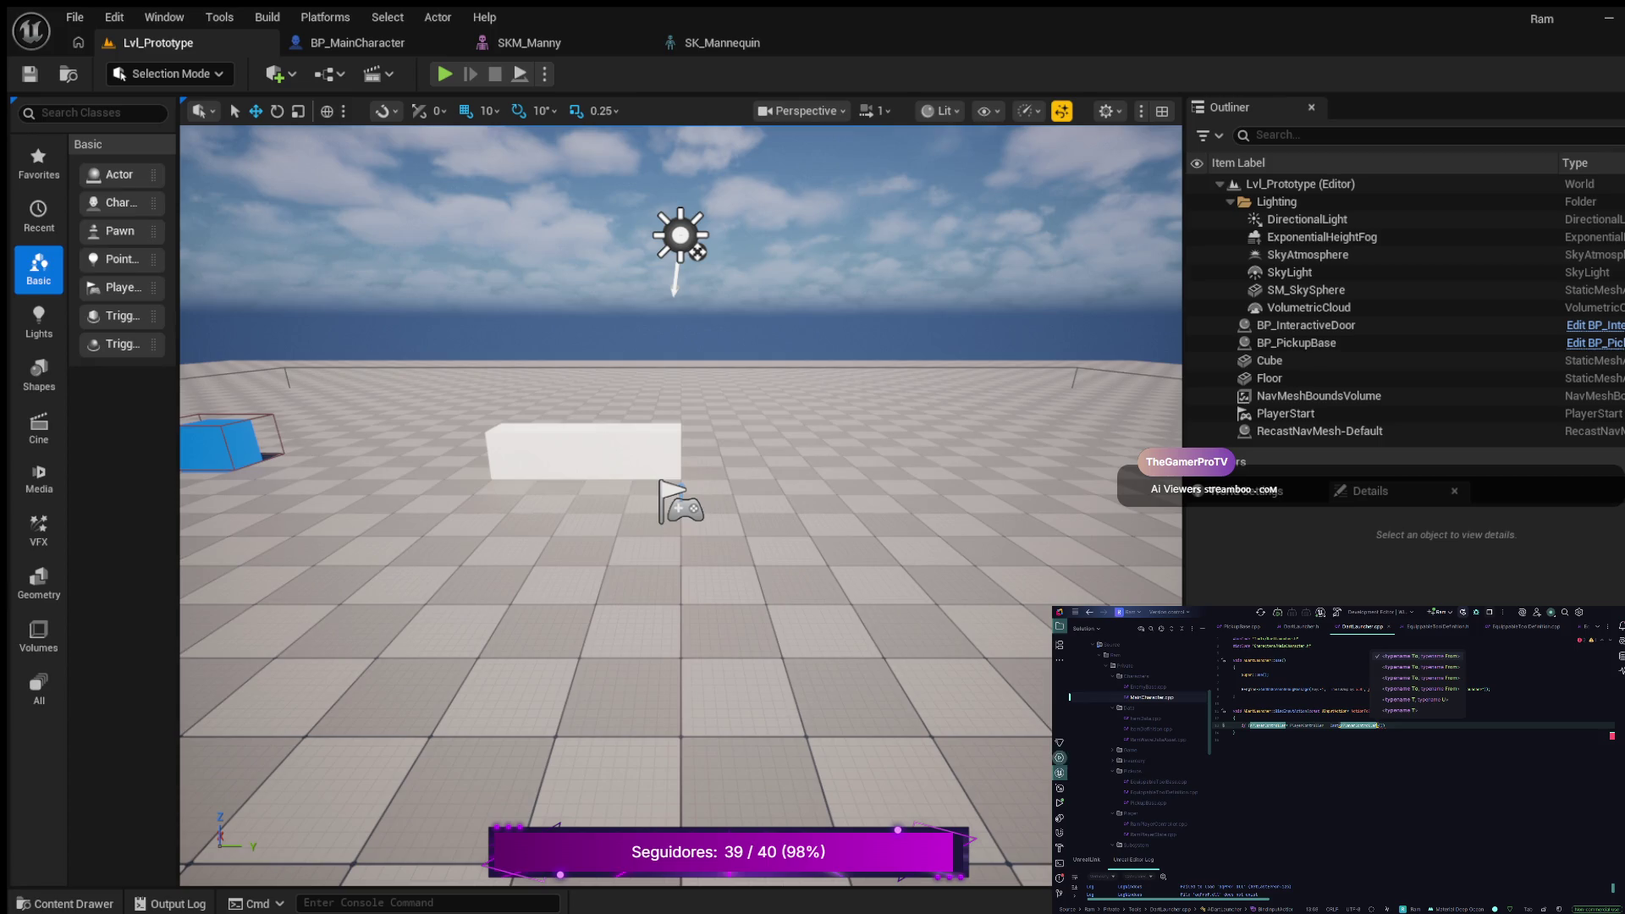
{"action": "key", "text": "Escape"}
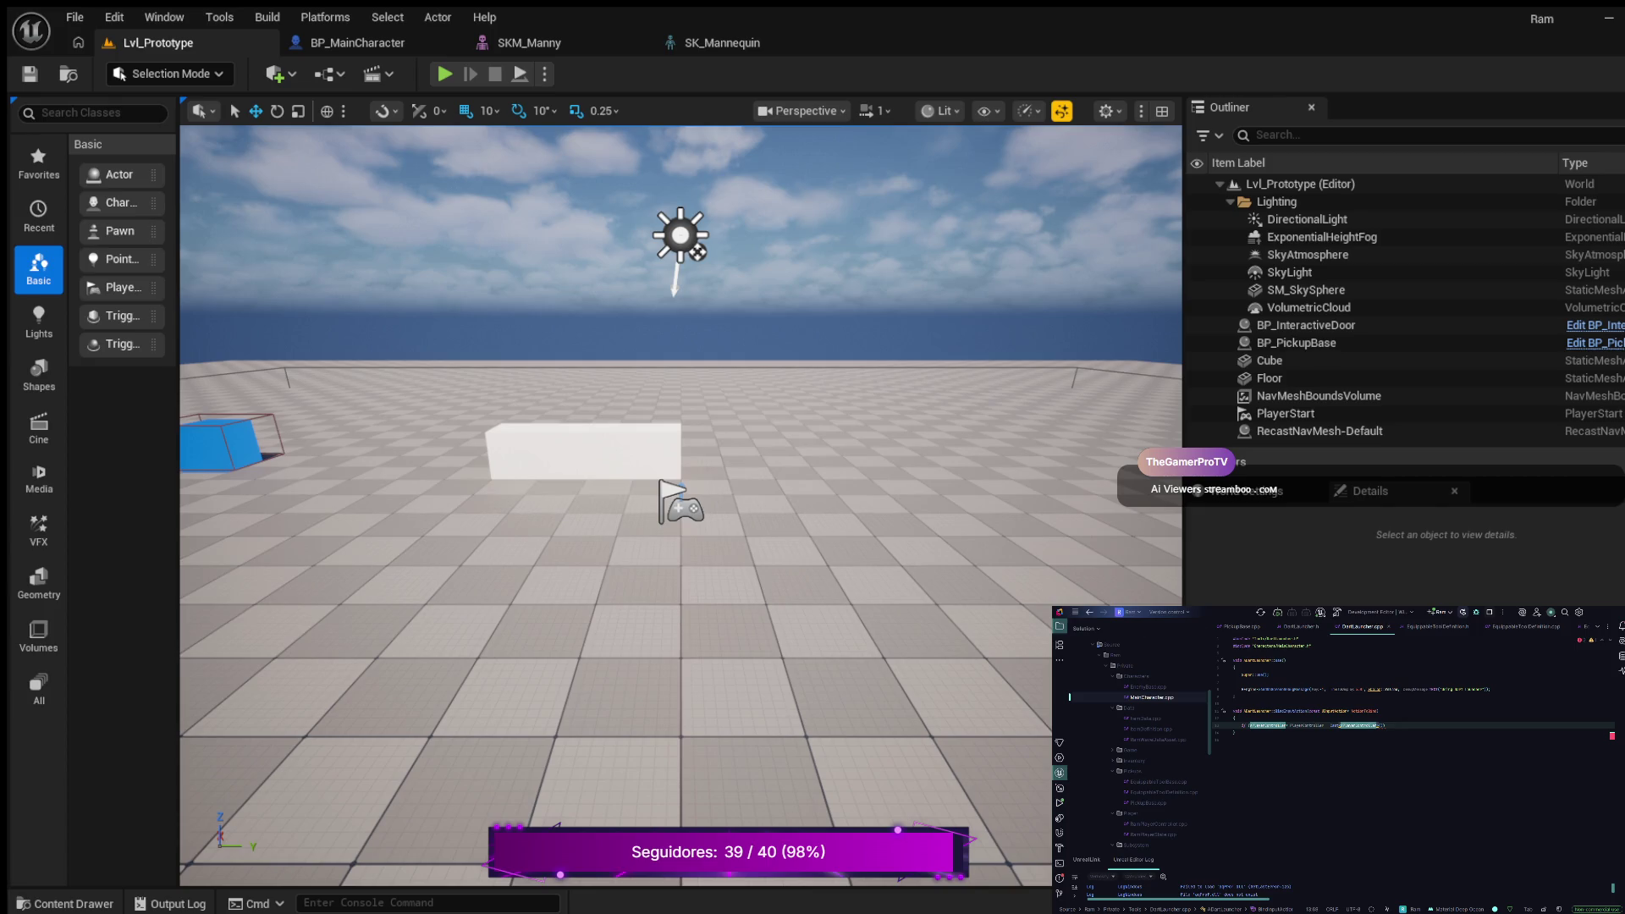
{"action": "type", "text": ">"}
{"action": "type", "text": "Ge"}
{"action": "key", "text": "Return"}
{"action": "type", "text": "->Ge"}
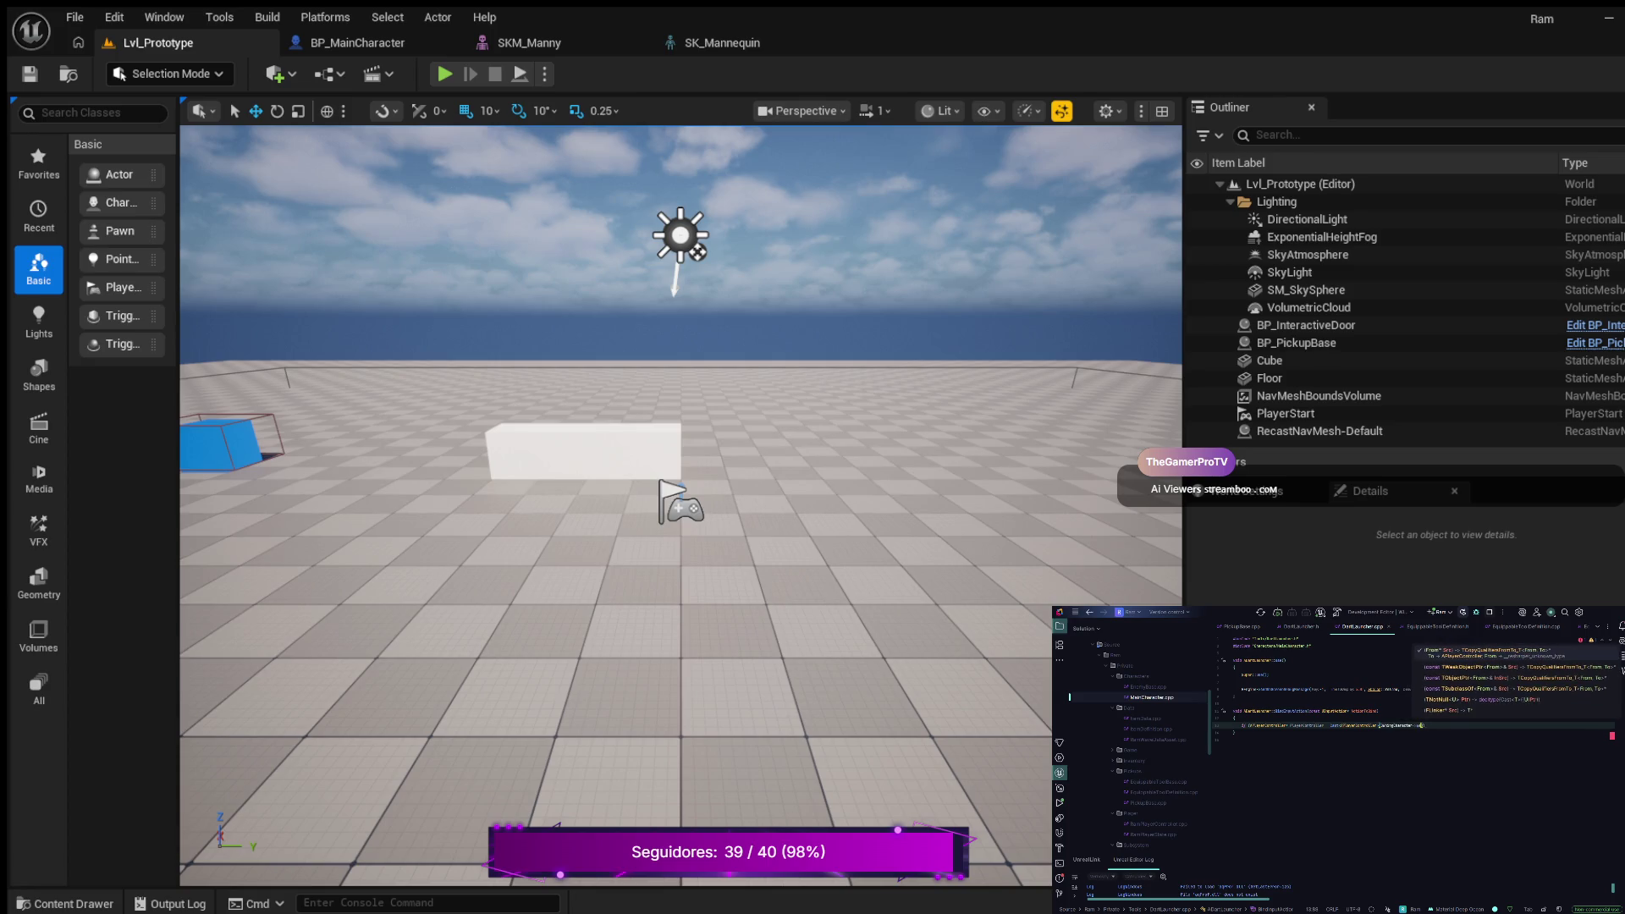
{"action": "key", "text": "Return"}
{"action": "type", "text": "{"}
{"action": "key", "text": "Return"}
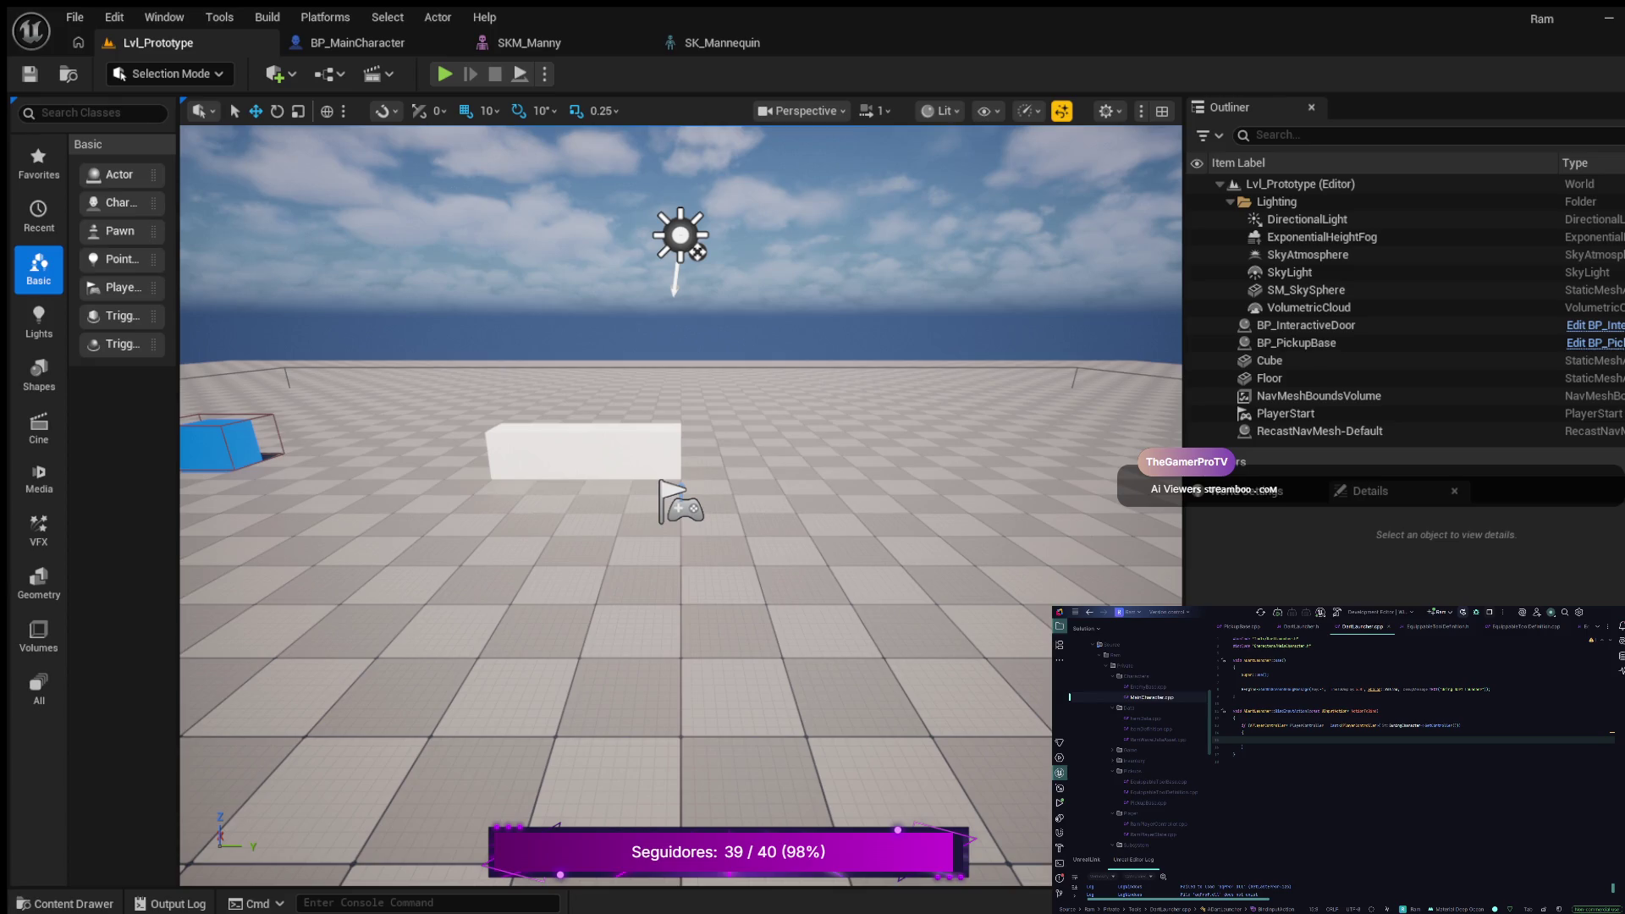
Step: In the second function's body, begin a UEnhancedInputComponent Cast of the player input component
{"action": "left_click", "coordinate": [1243, 732]}
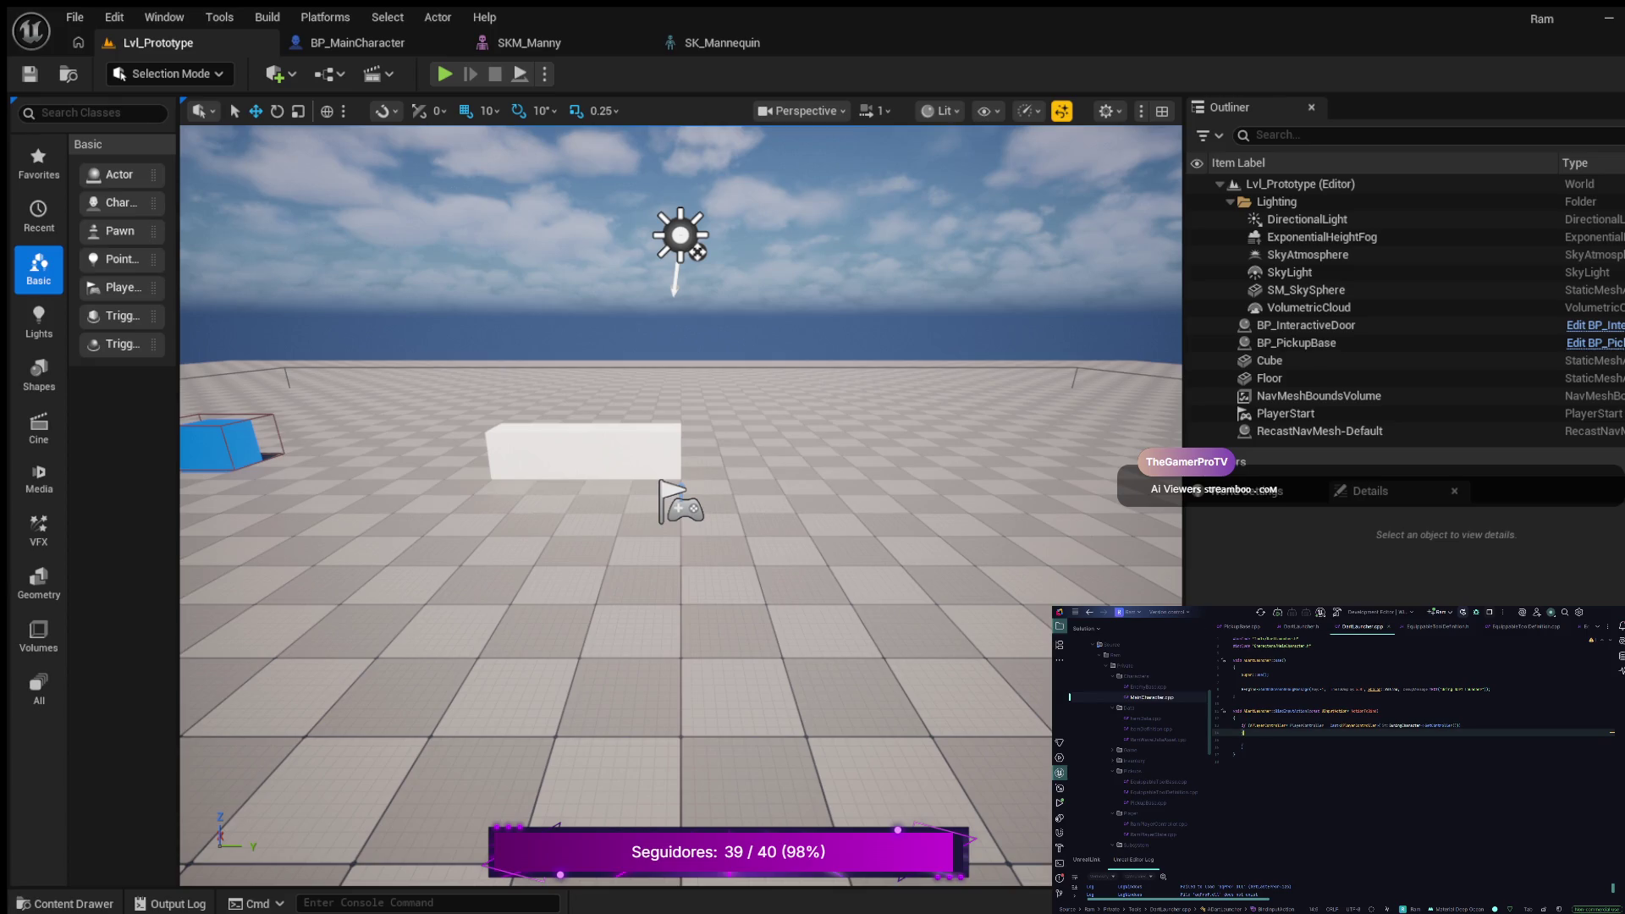
{"action": "left_click", "coordinate": [1242, 738]}
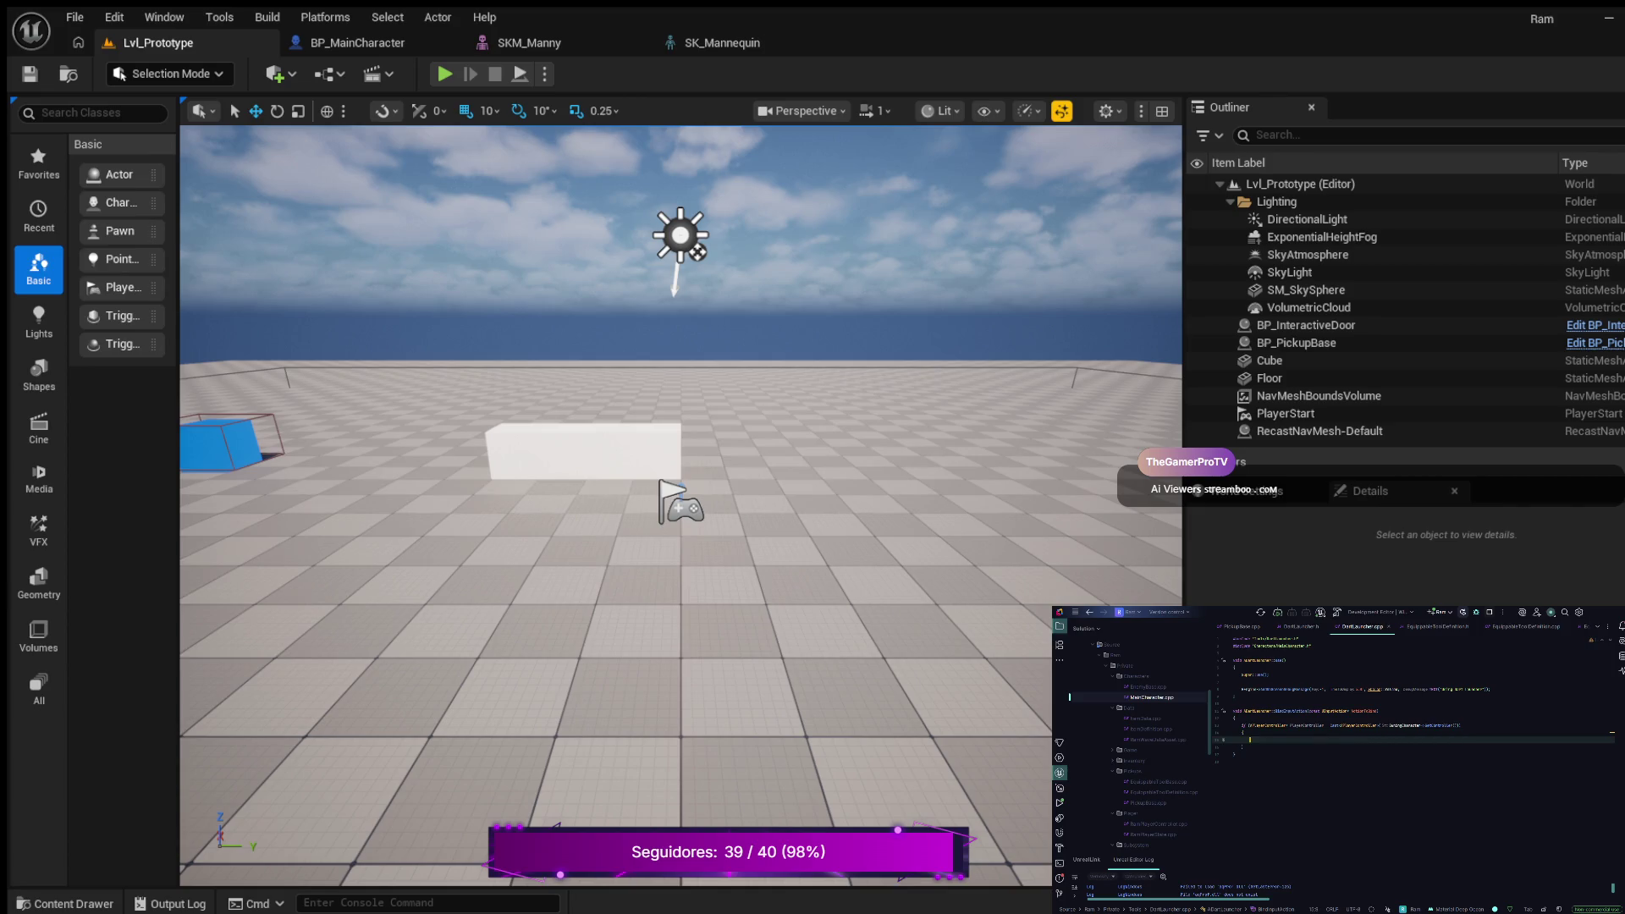
{"action": "type", "text": "m"}
{"action": "key", "text": "Return"}
{"action": "type", "text": ";"}
{"action": "key", "text": "Return"}
{"action": "type", "text": "(Get"}
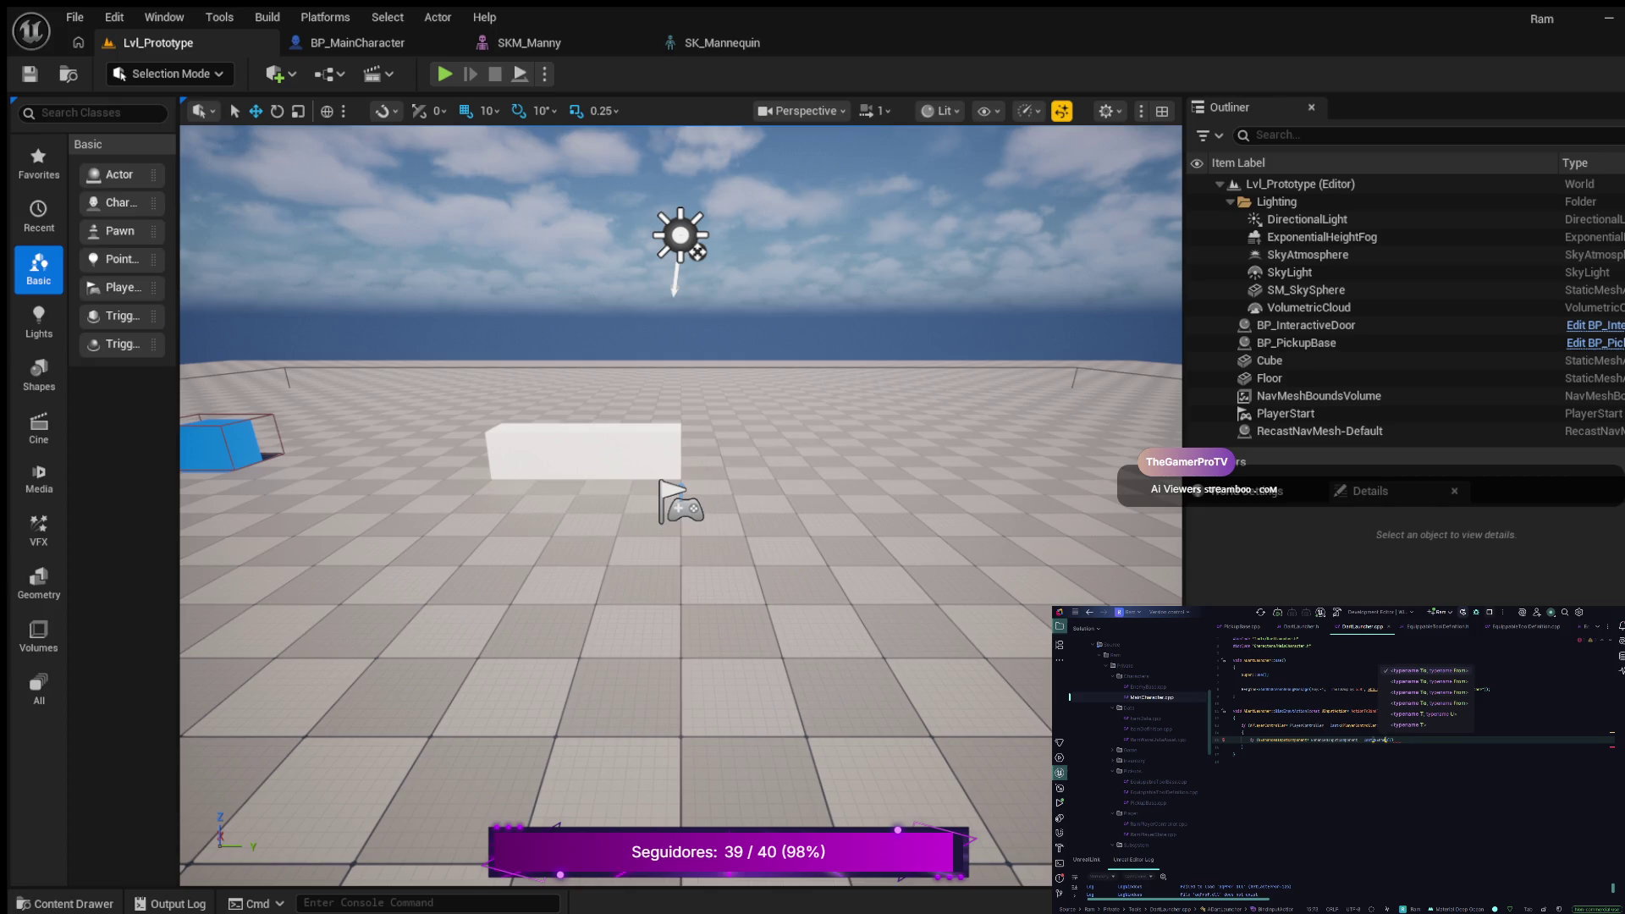
{"action": "type", "text": "UEnhancedInputComponent"}
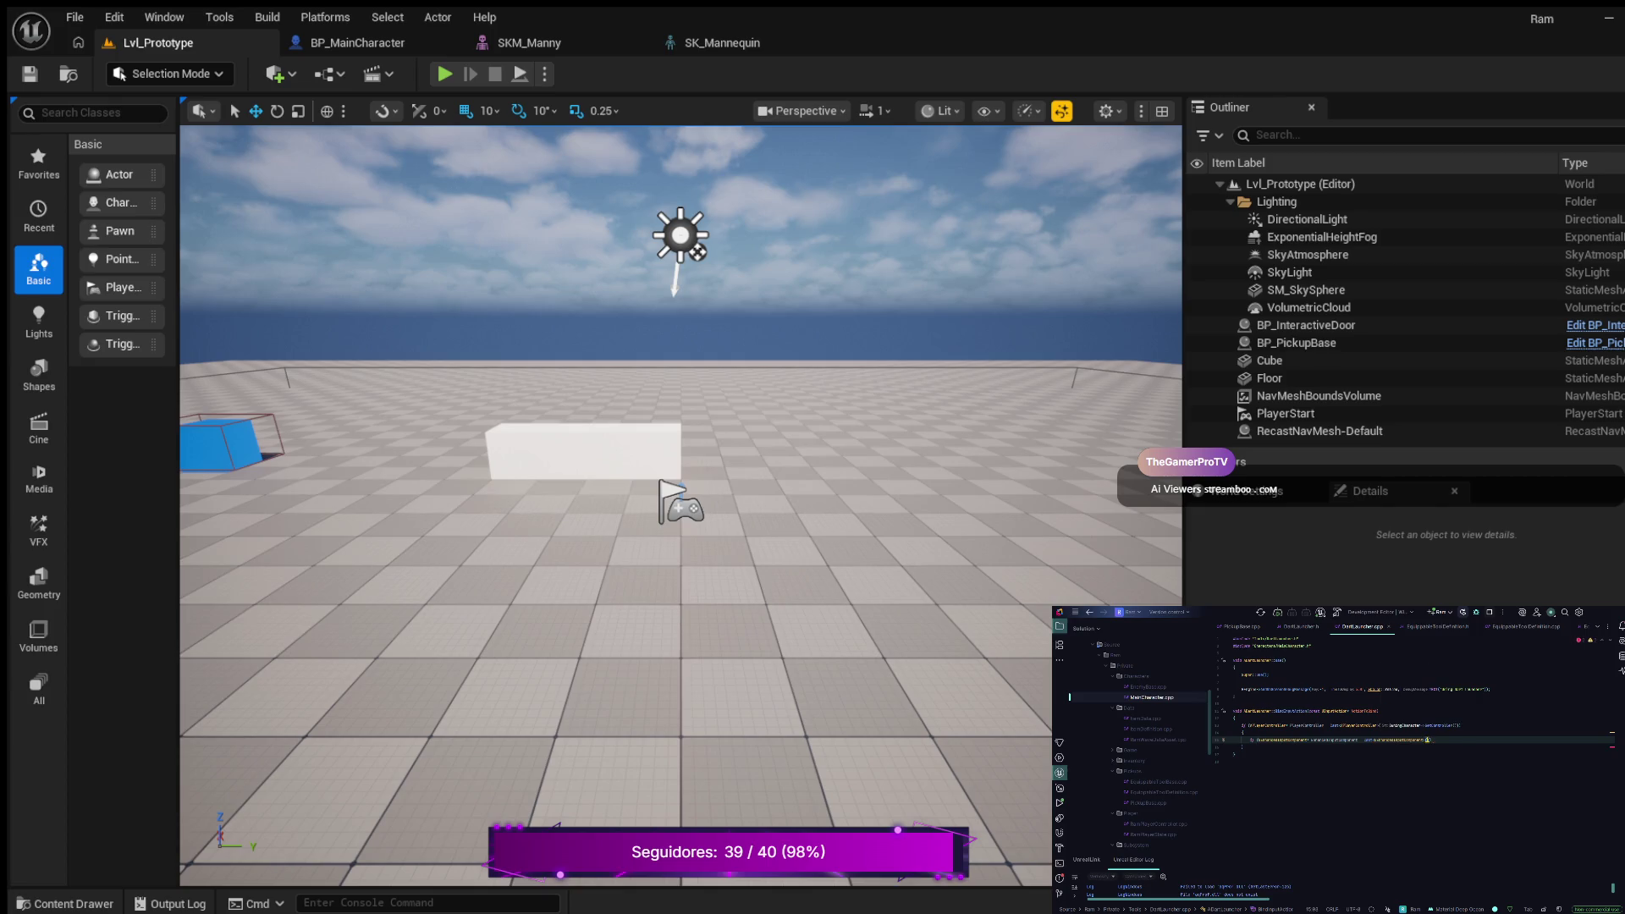
{"action": "type", "text": "Pla"}
Step: Complete the Cast with PlayerInputComponent as its argument
{"action": "key", "text": "Return"}
{"action": "key", "text": "ctrl+p"}
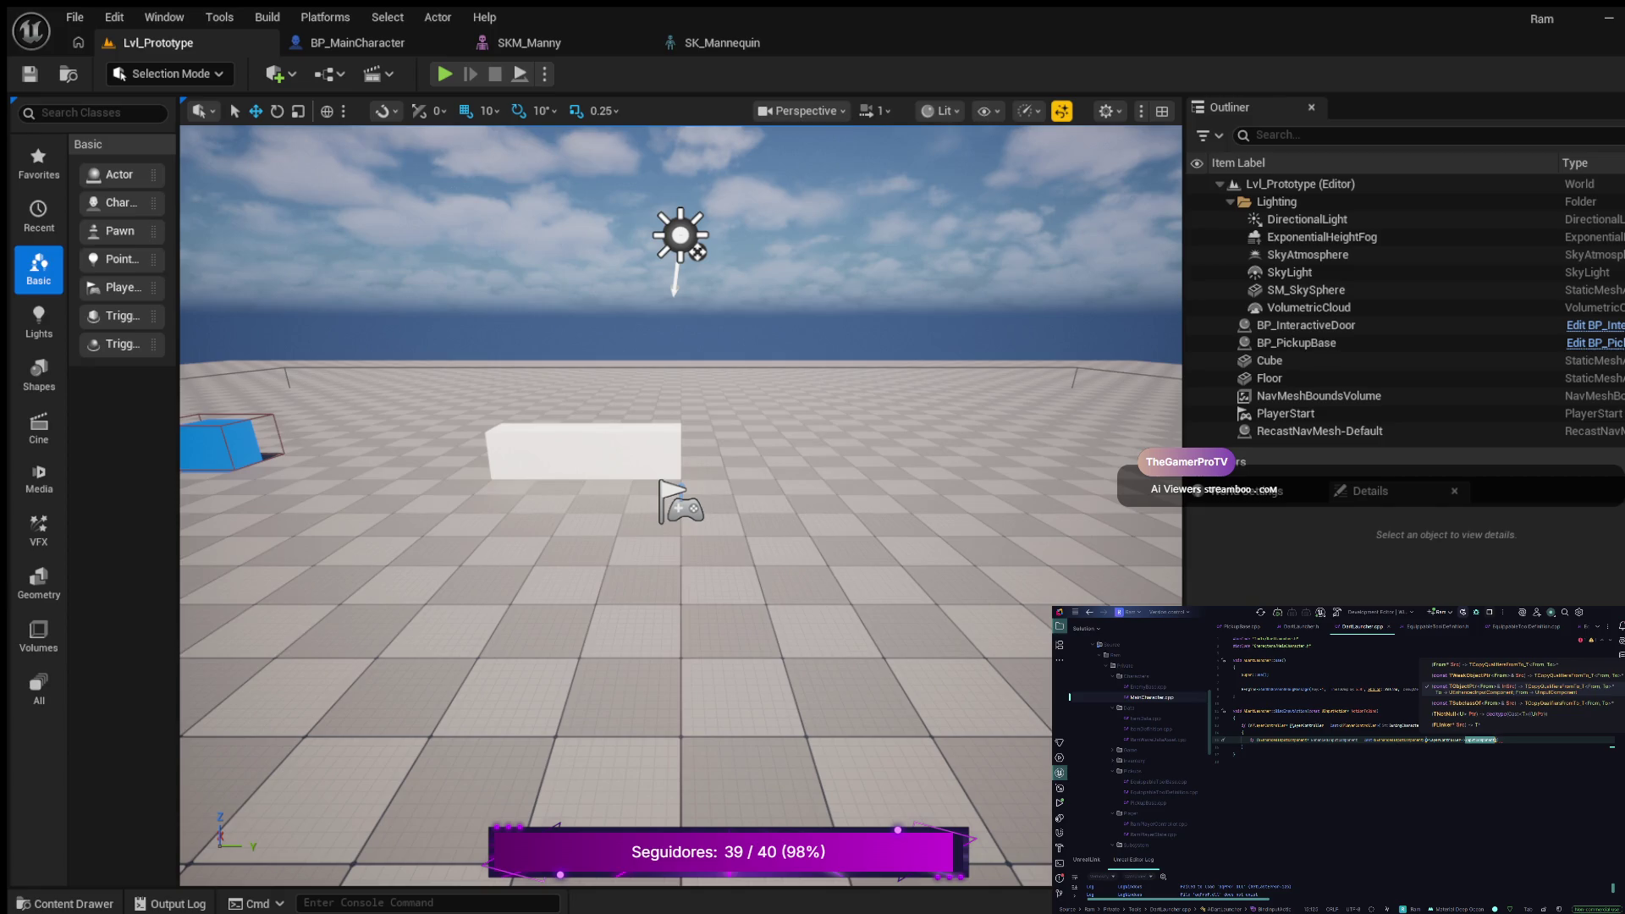
{"action": "key", "text": "Escape"}
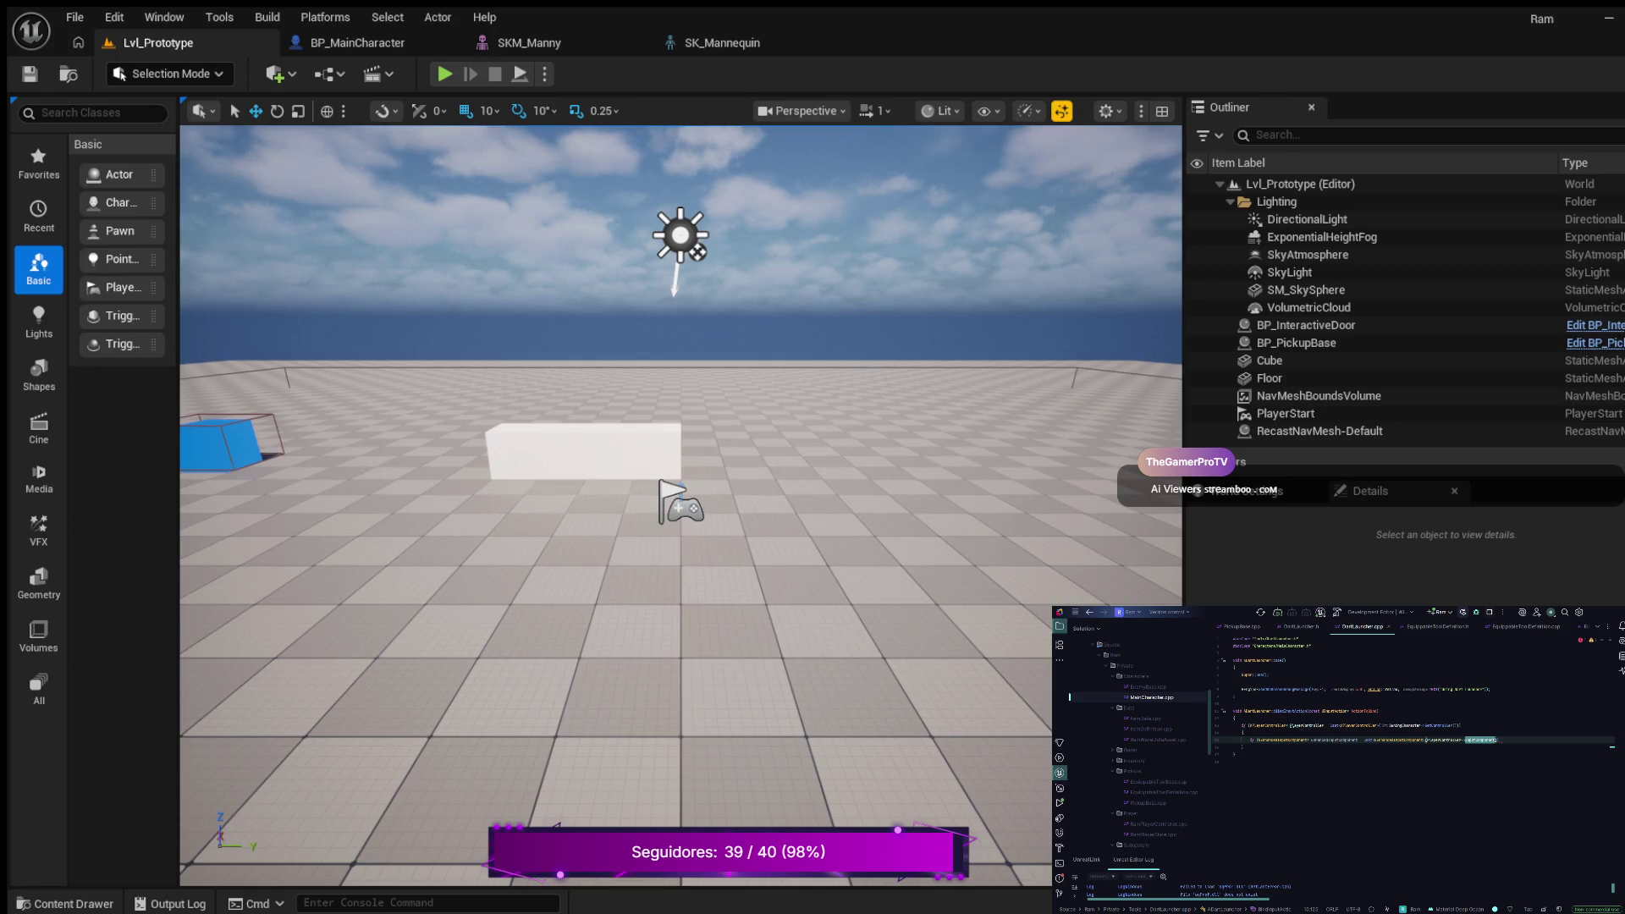
{"action": "left_click", "coordinate": [1278, 740]}
{"action": "left_click", "coordinate": [1334, 740]}
Step: Open a block beneath the cast line and start an ->Interact() call inside it
{"action": "key", "text": "Return"}
{"action": "type", "text": "{"}
{"action": "key", "text": "Return"}
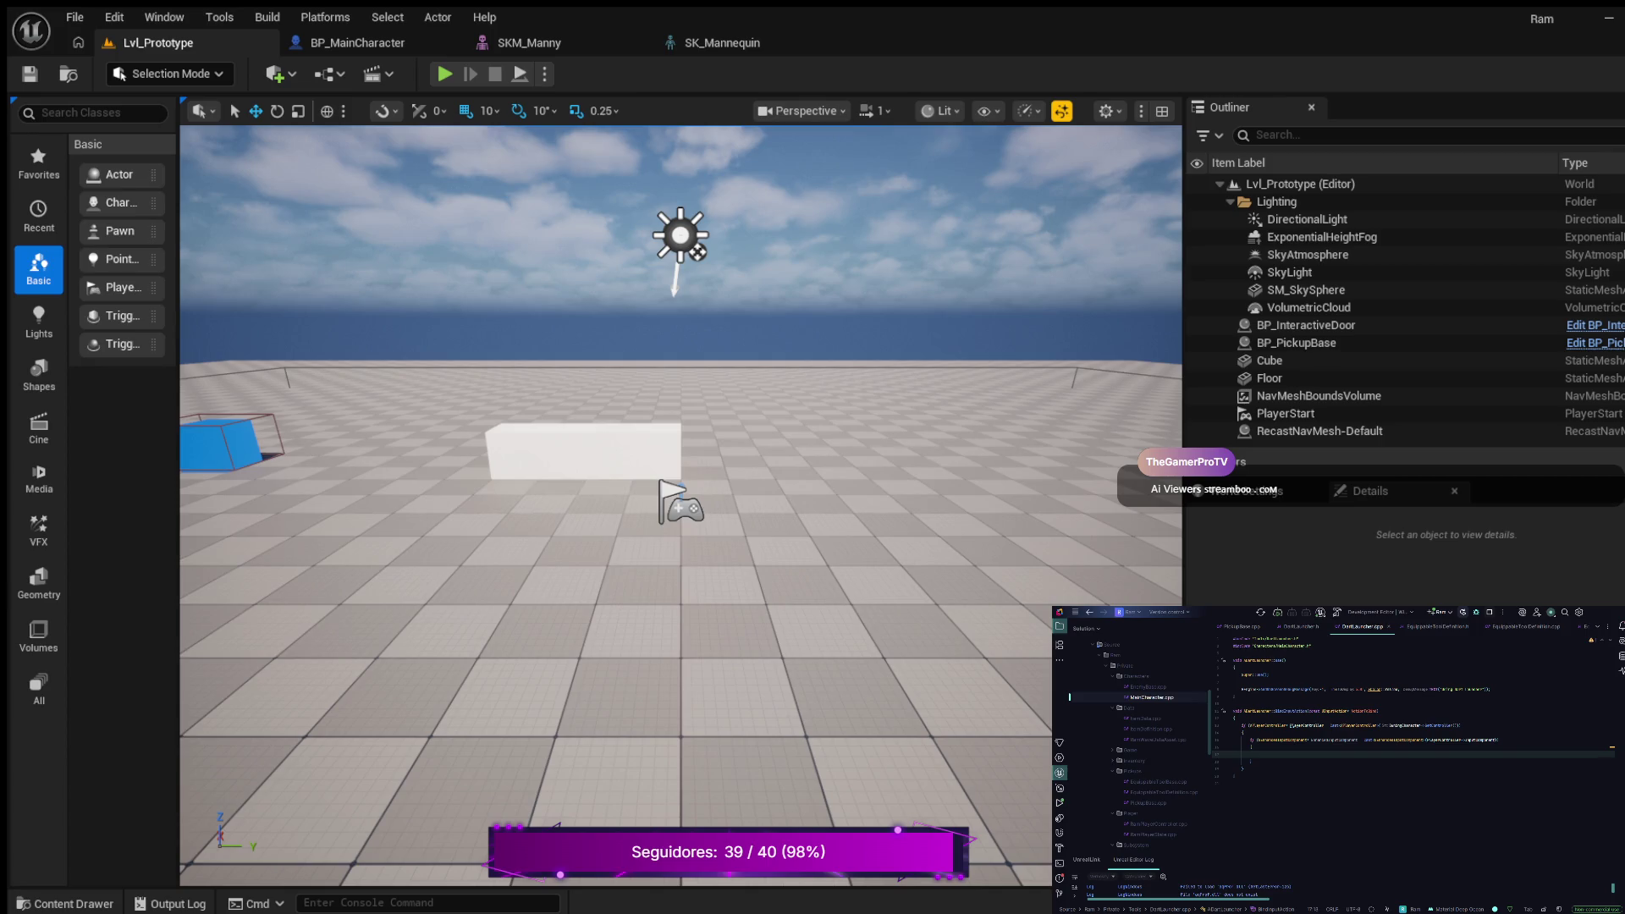
{"action": "key", "text": "Return"}
{"action": "key", "text": "Return"}
{"action": "type", "text": "->Interact()"}
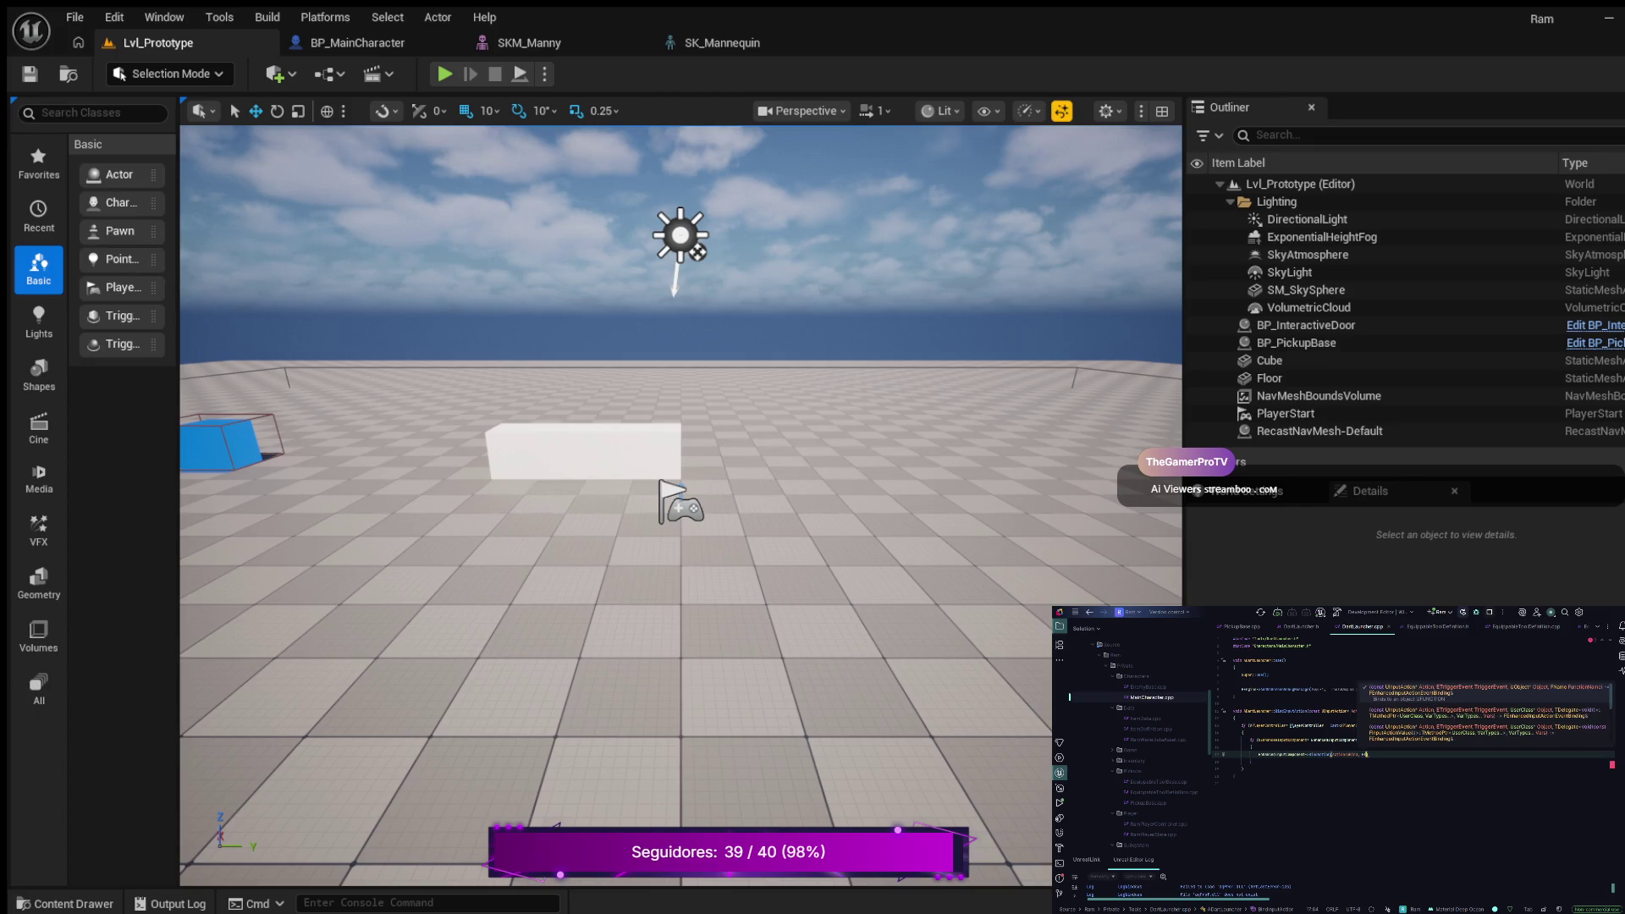
{"action": "type", "text": "ed"}
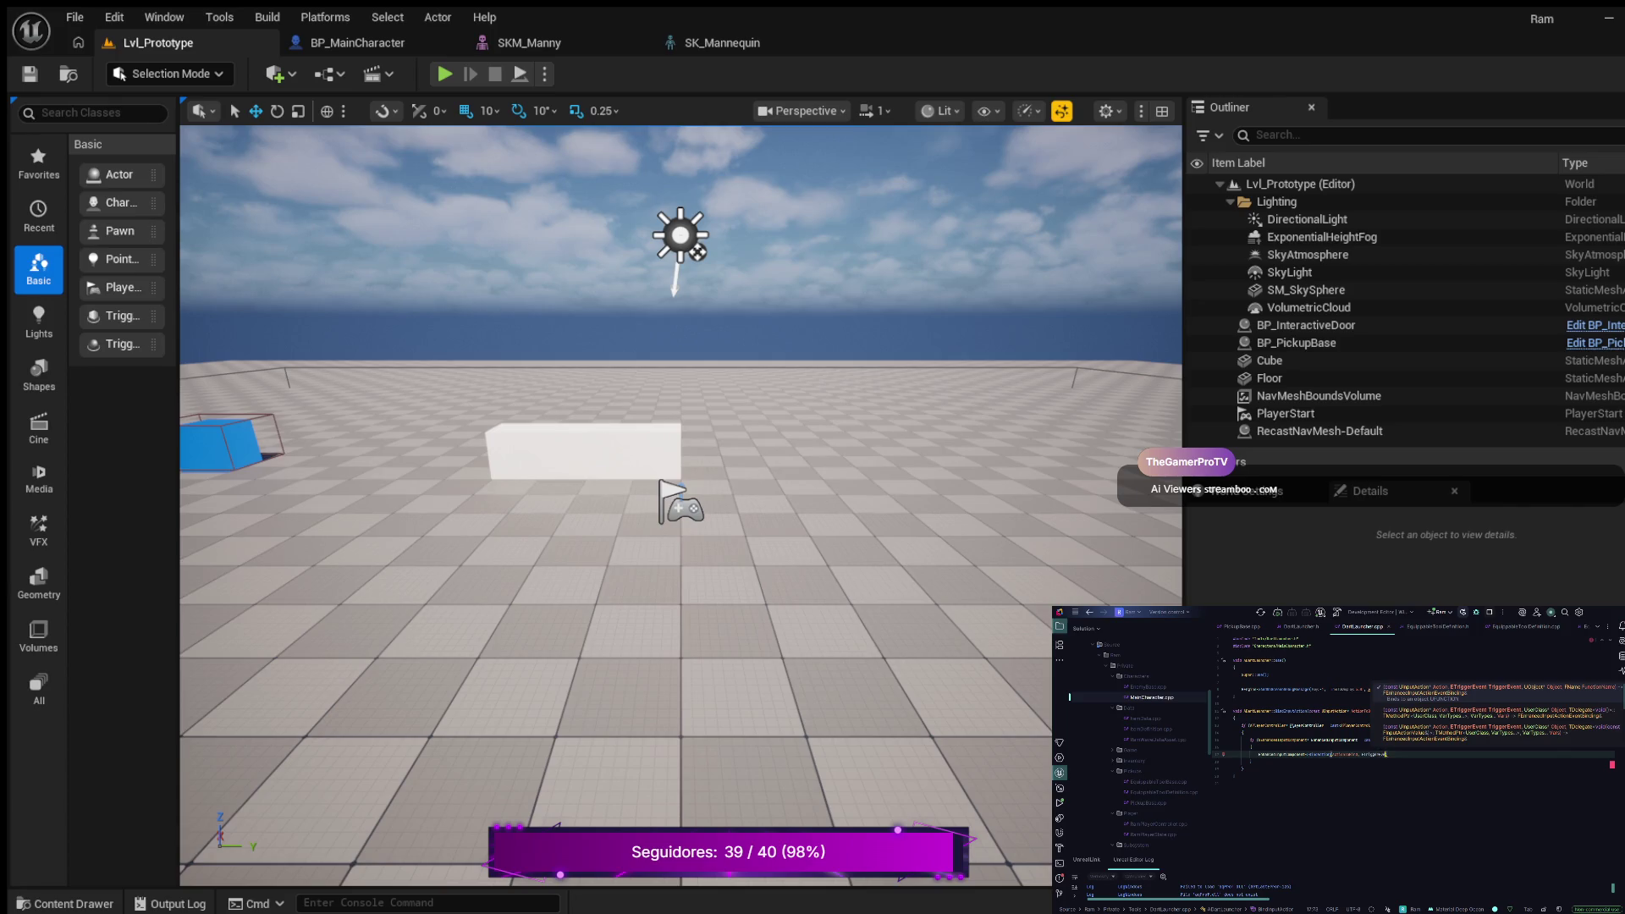
{"action": "key", "text": "Return"}
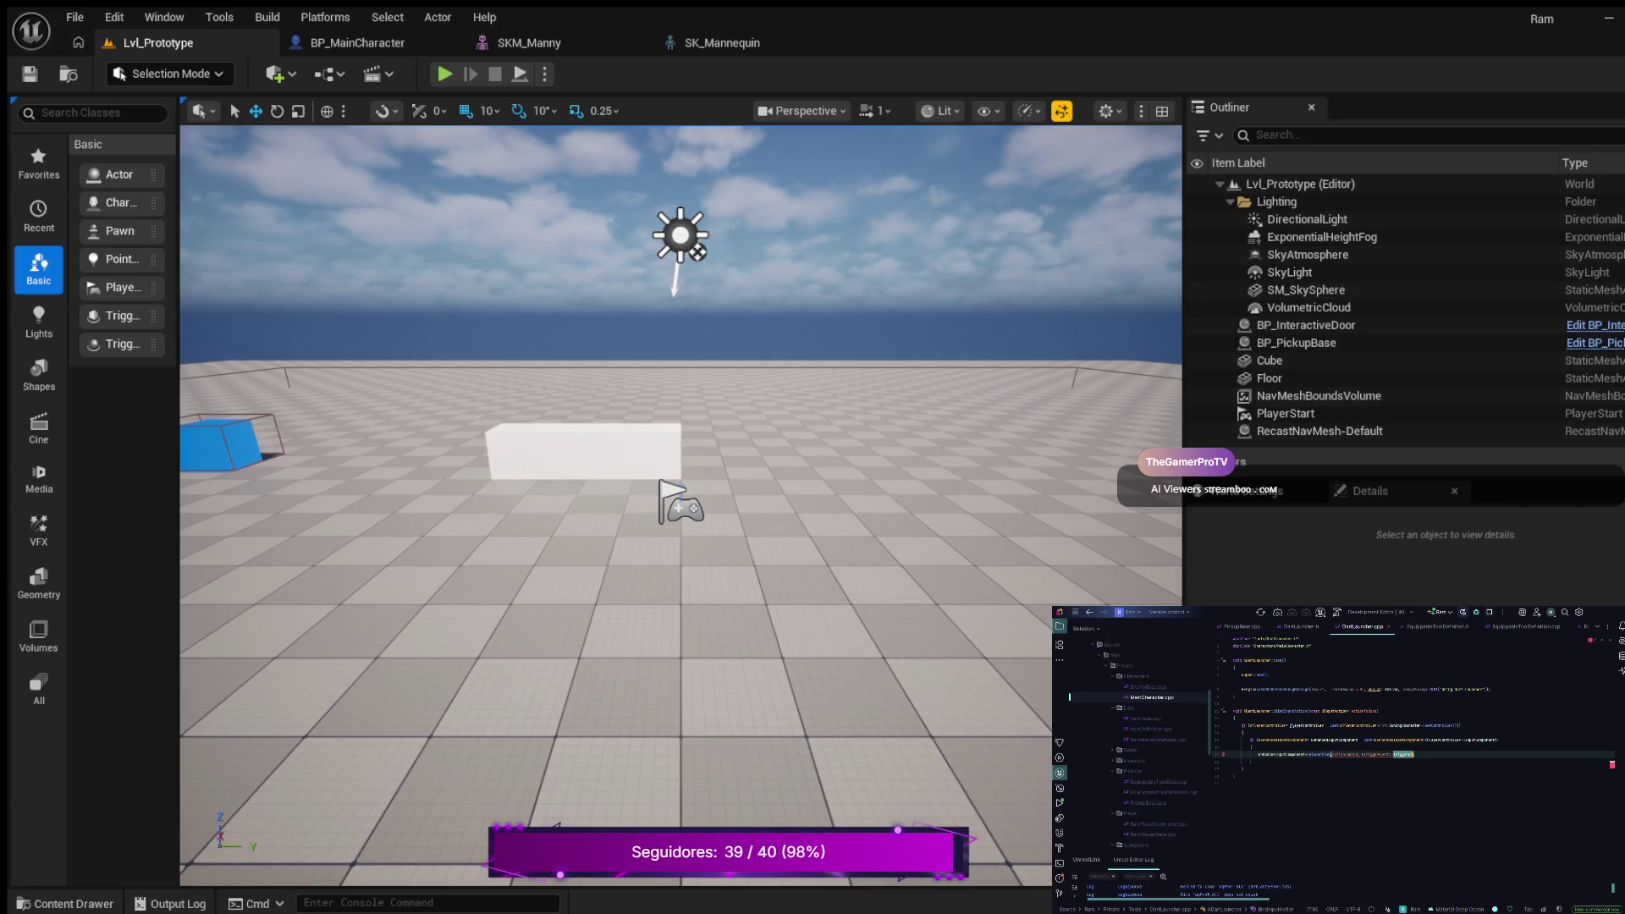
{"action": "type", "text": ","}
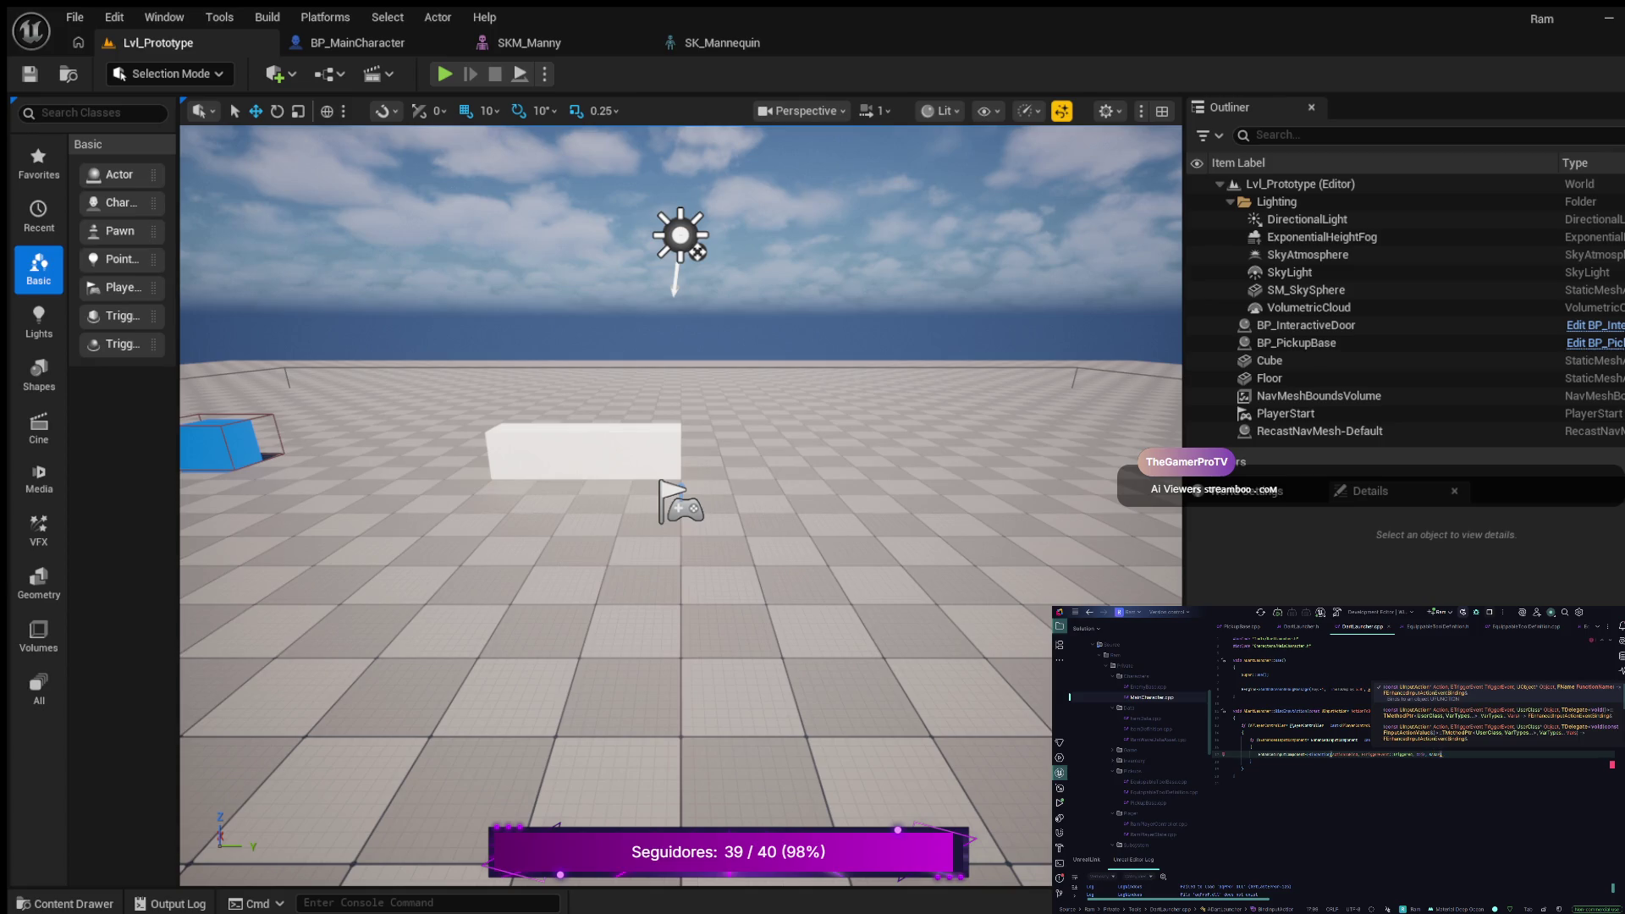
{"action": "type", "text": "ADartLauncher::Fire"}
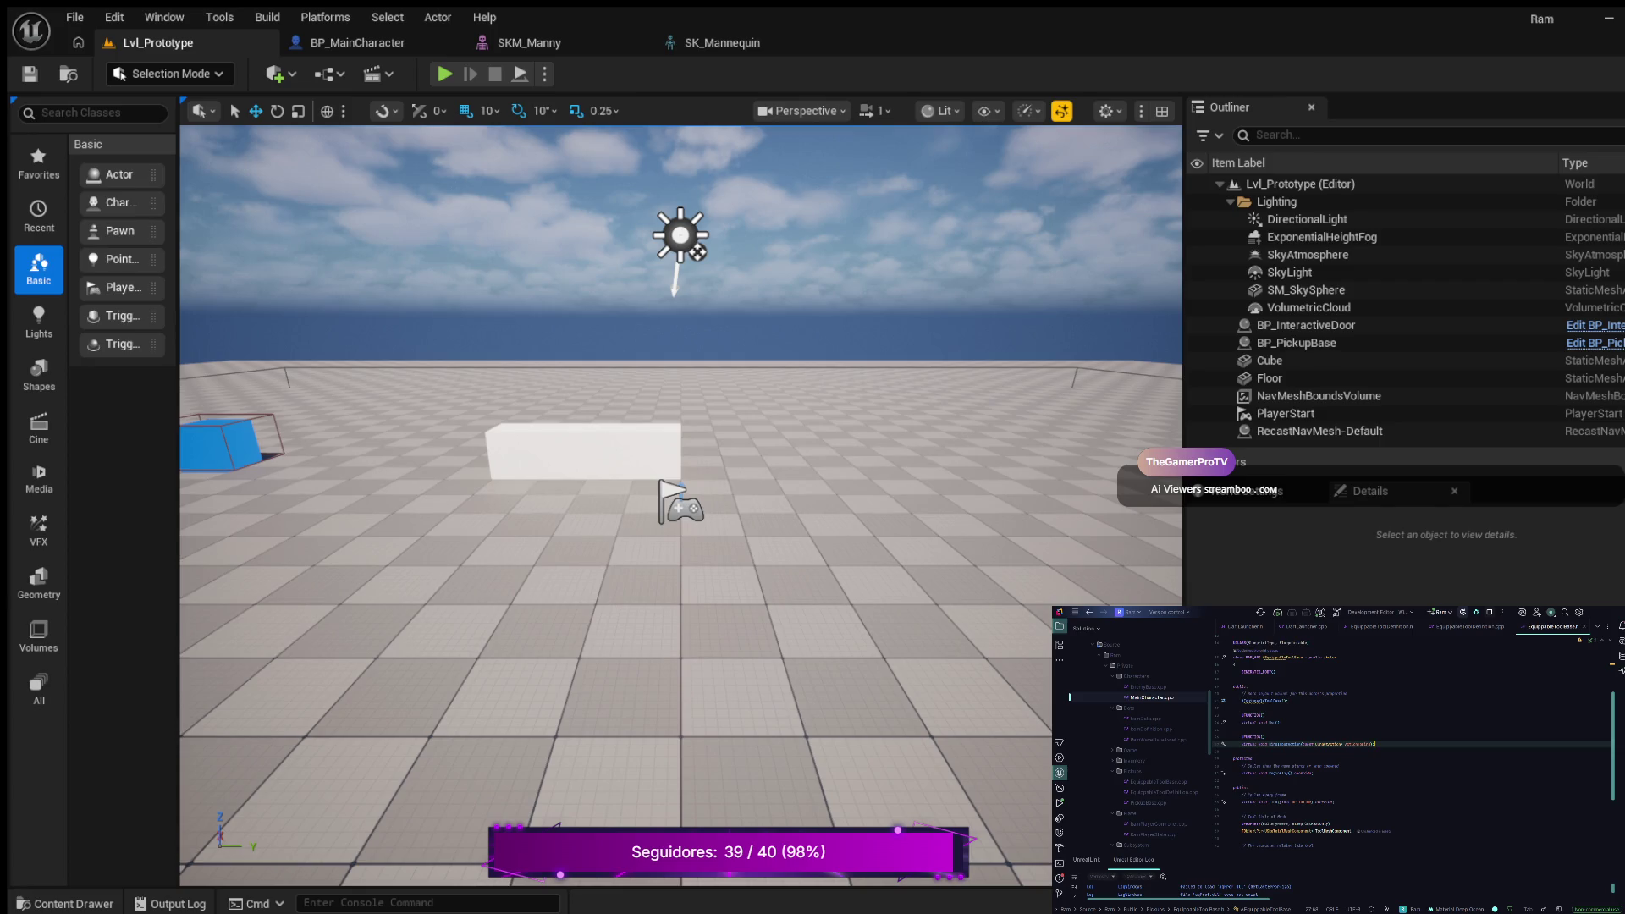
{"action": "scroll", "coordinate": [1413, 744], "scroll_direction": "down", "scroll_amount": 2}
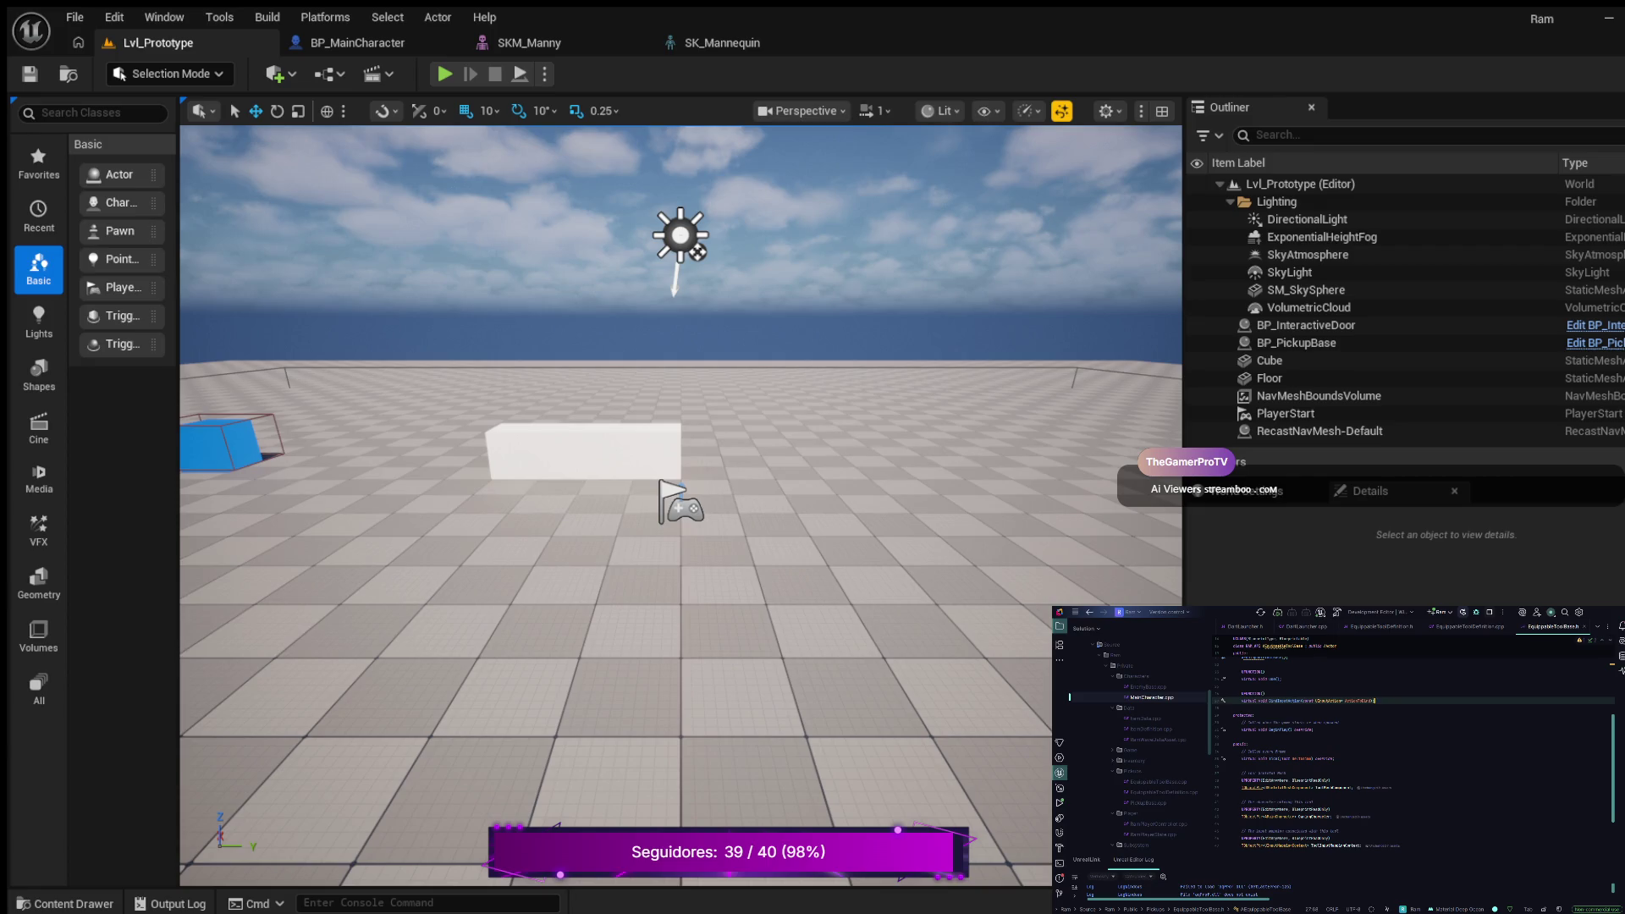
Step: Scroll back to the earlier member declarations and place the caret on the target line
{"action": "scroll", "coordinate": [1413, 744], "scroll_direction": "down", "scroll_amount": 2}
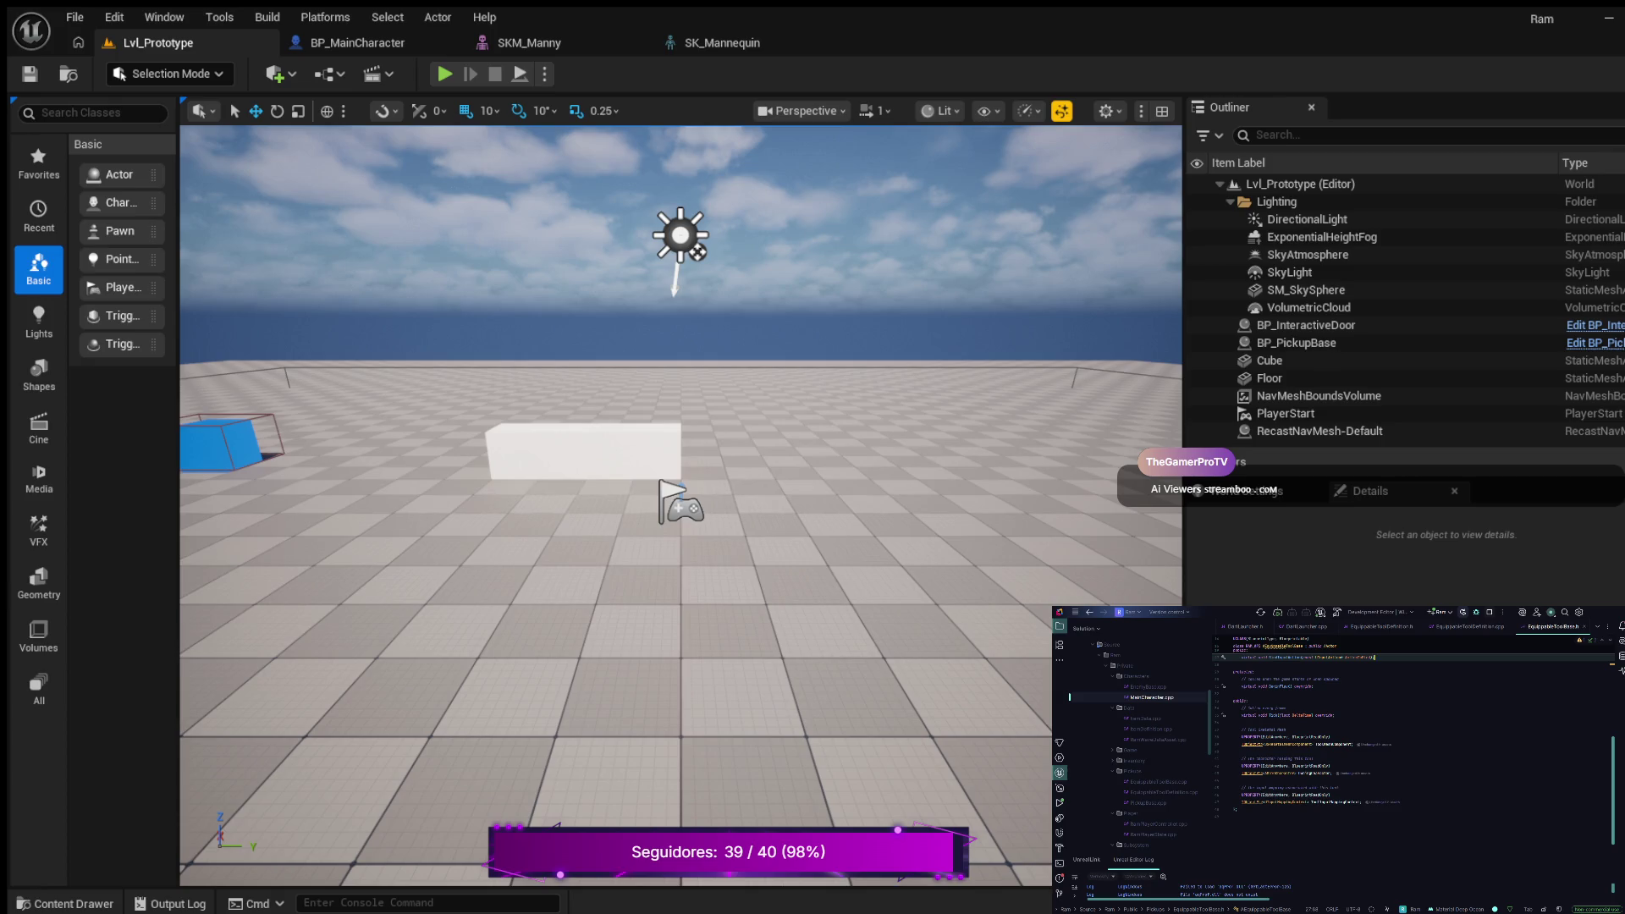
{"action": "left_click", "coordinate": [1332, 773]}
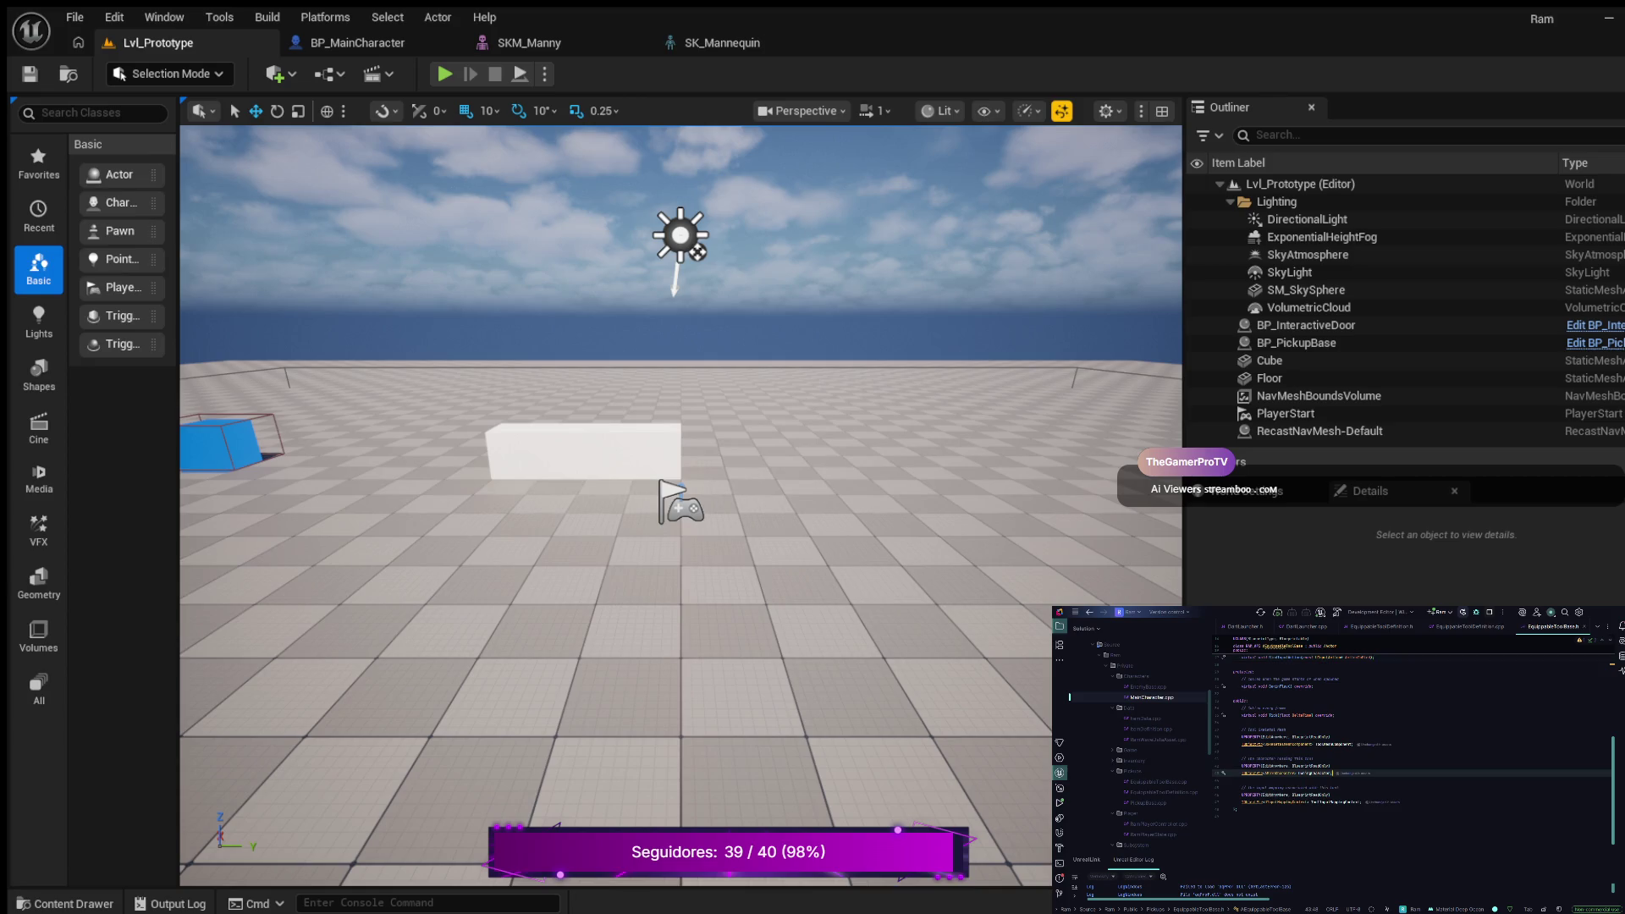
Step: Add a // comment line among the declarations with a UPROPERTY macro started below it
{"action": "key", "text": "Return"}
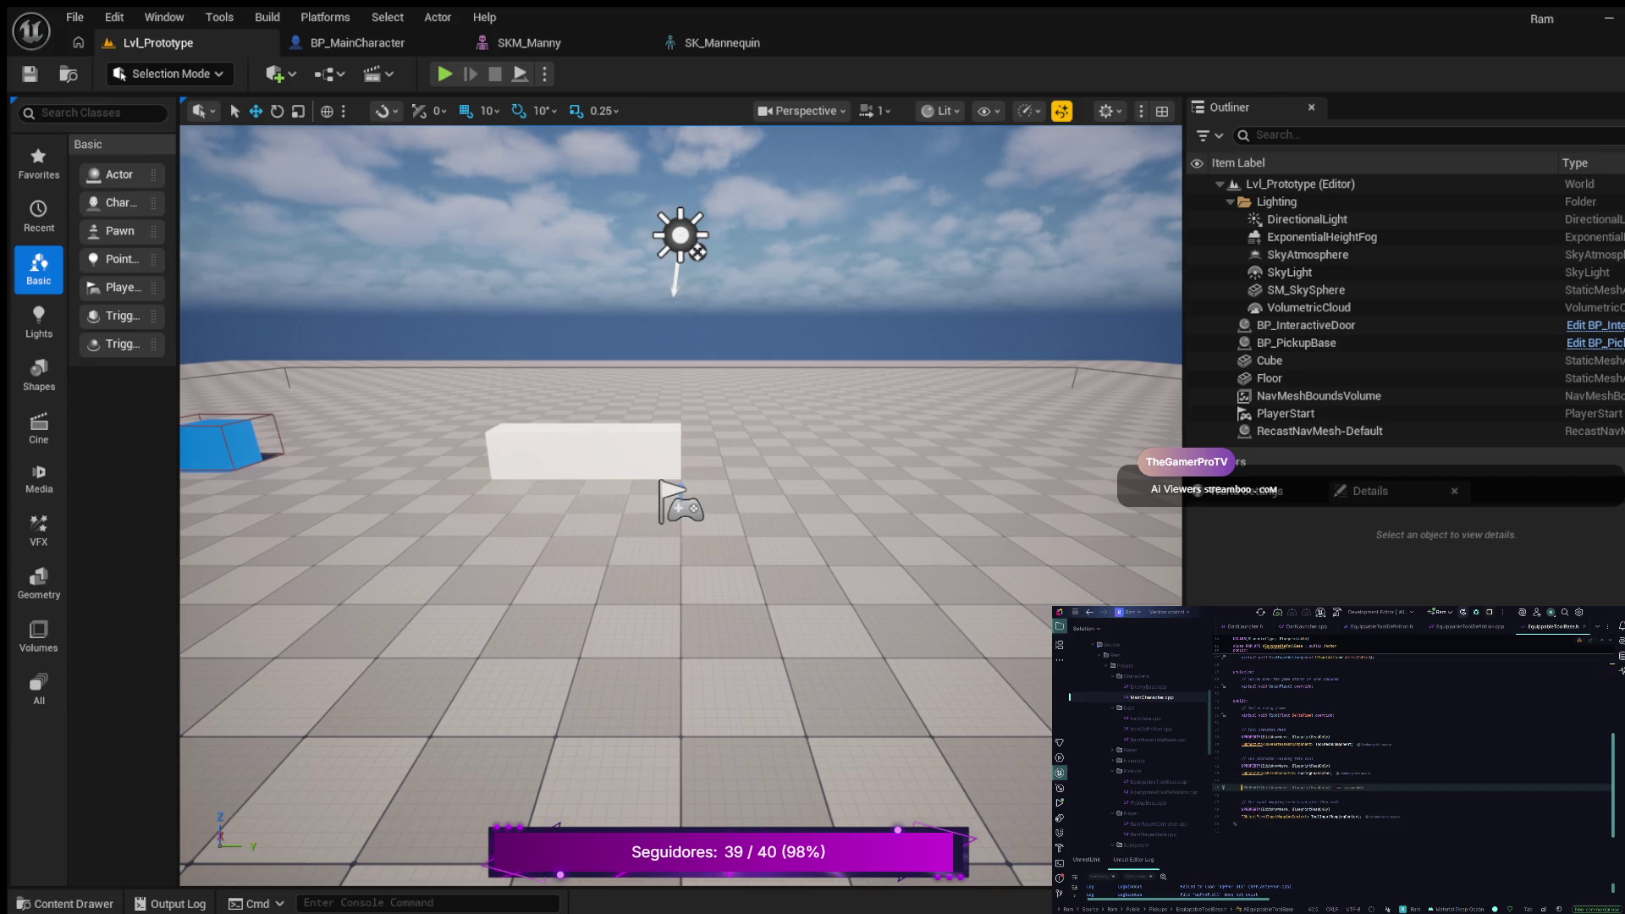
{"action": "type", "text": "//"}
{"action": "key", "text": "Return"}
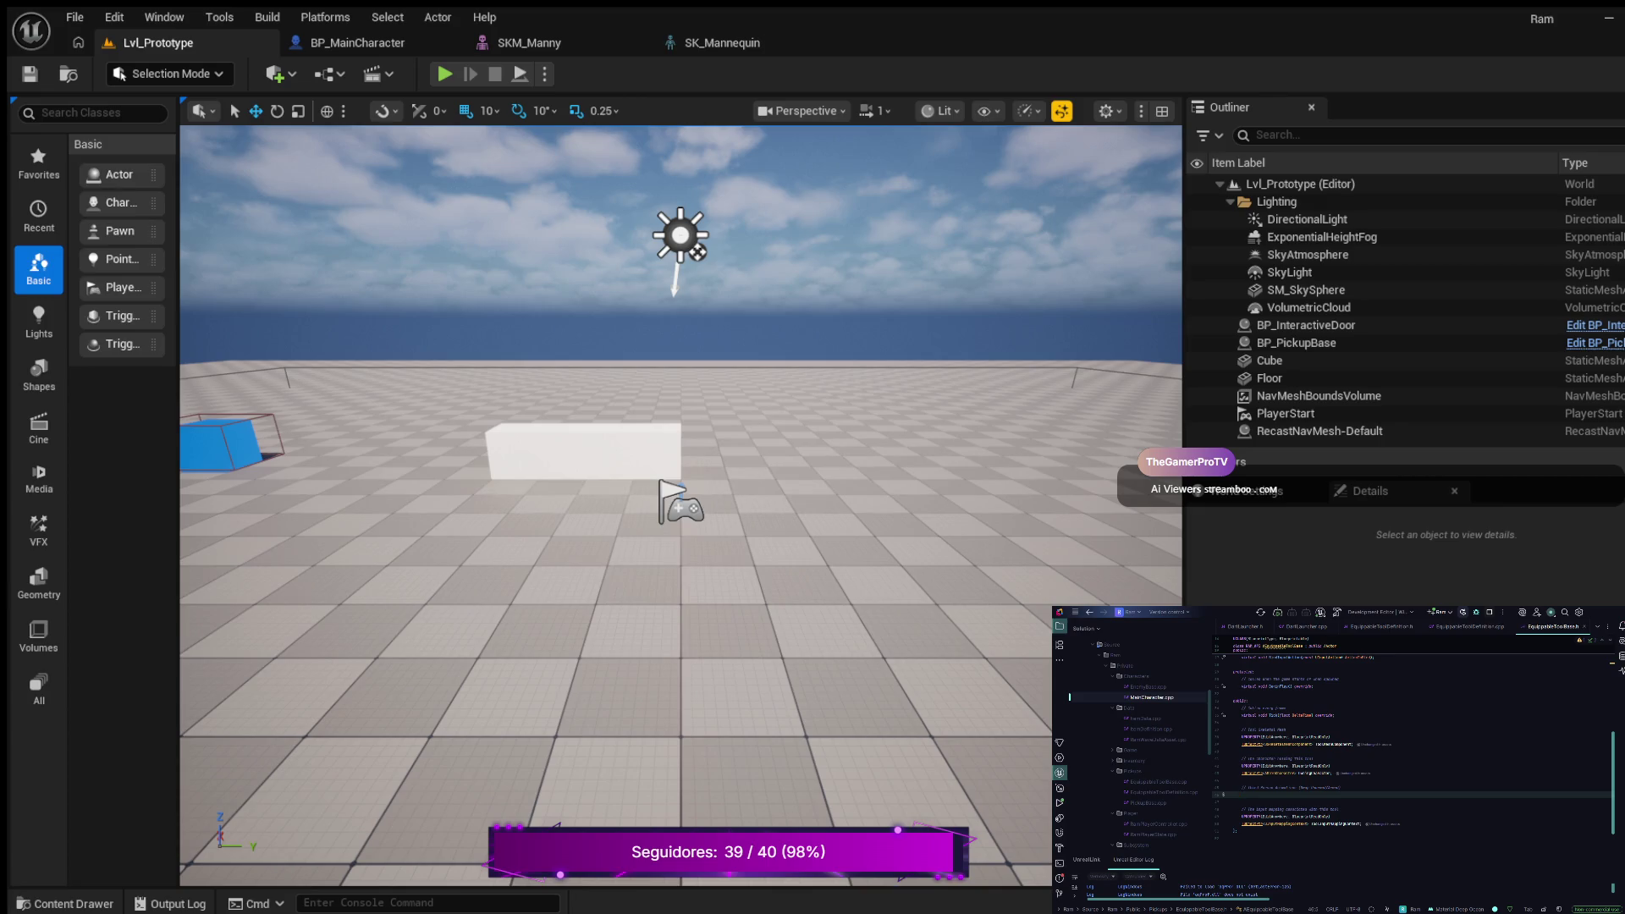
{"action": "key", "text": "Tab"}
{"action": "key", "text": "Tab"}
Step: Declare a TObjectPtr<UStaticMeshComponent> Do… member beneath the UPROPERTY line
{"action": "key", "text": "Return"}
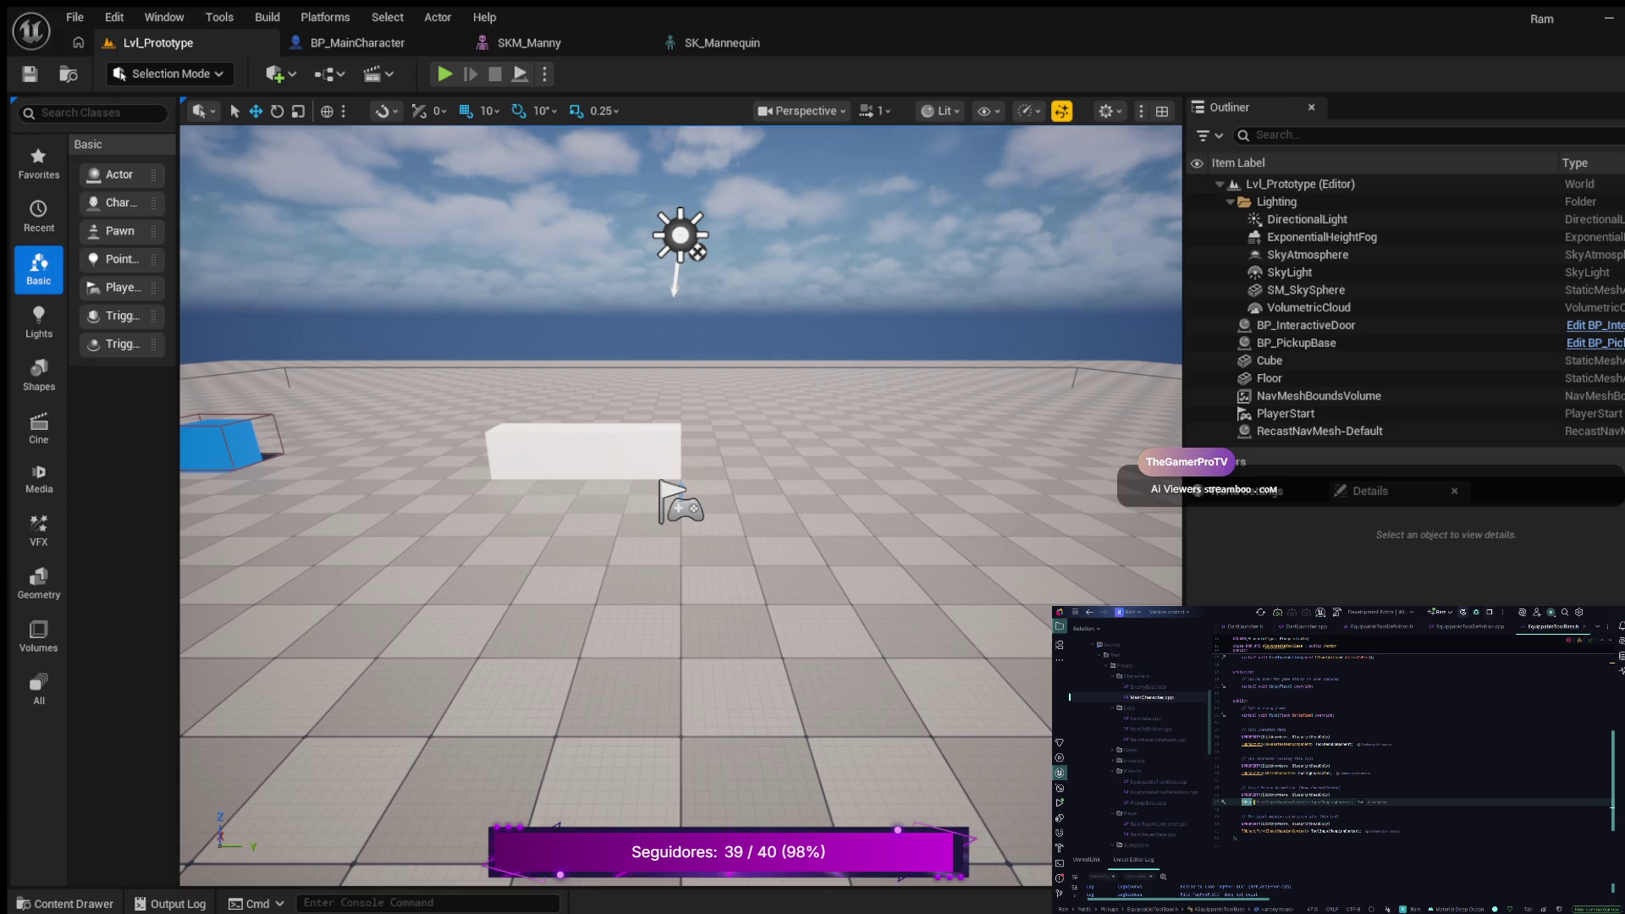
{"action": "type", "text": "TObjectPtr<"}
{"action": "type", "text": "UStat"}
{"action": "type", "text": "icMeshComponent> Do"}
Step: Rename AnimBlueprint on line 47 to a ThirdPerson… name and add a blank line after the comment
{"action": "left_click", "coordinate": [1312, 802]}
{"action": "key", "text": "BackSpace"}
{"action": "key", "text": "BackSpace"}
{"action": "key", "text": "BackSpace"}
{"action": "type", "text": "ThirdPer"}
{"action": "type", "text": "Tool"}
{"action": "left_click", "coordinate": [1341, 787]}
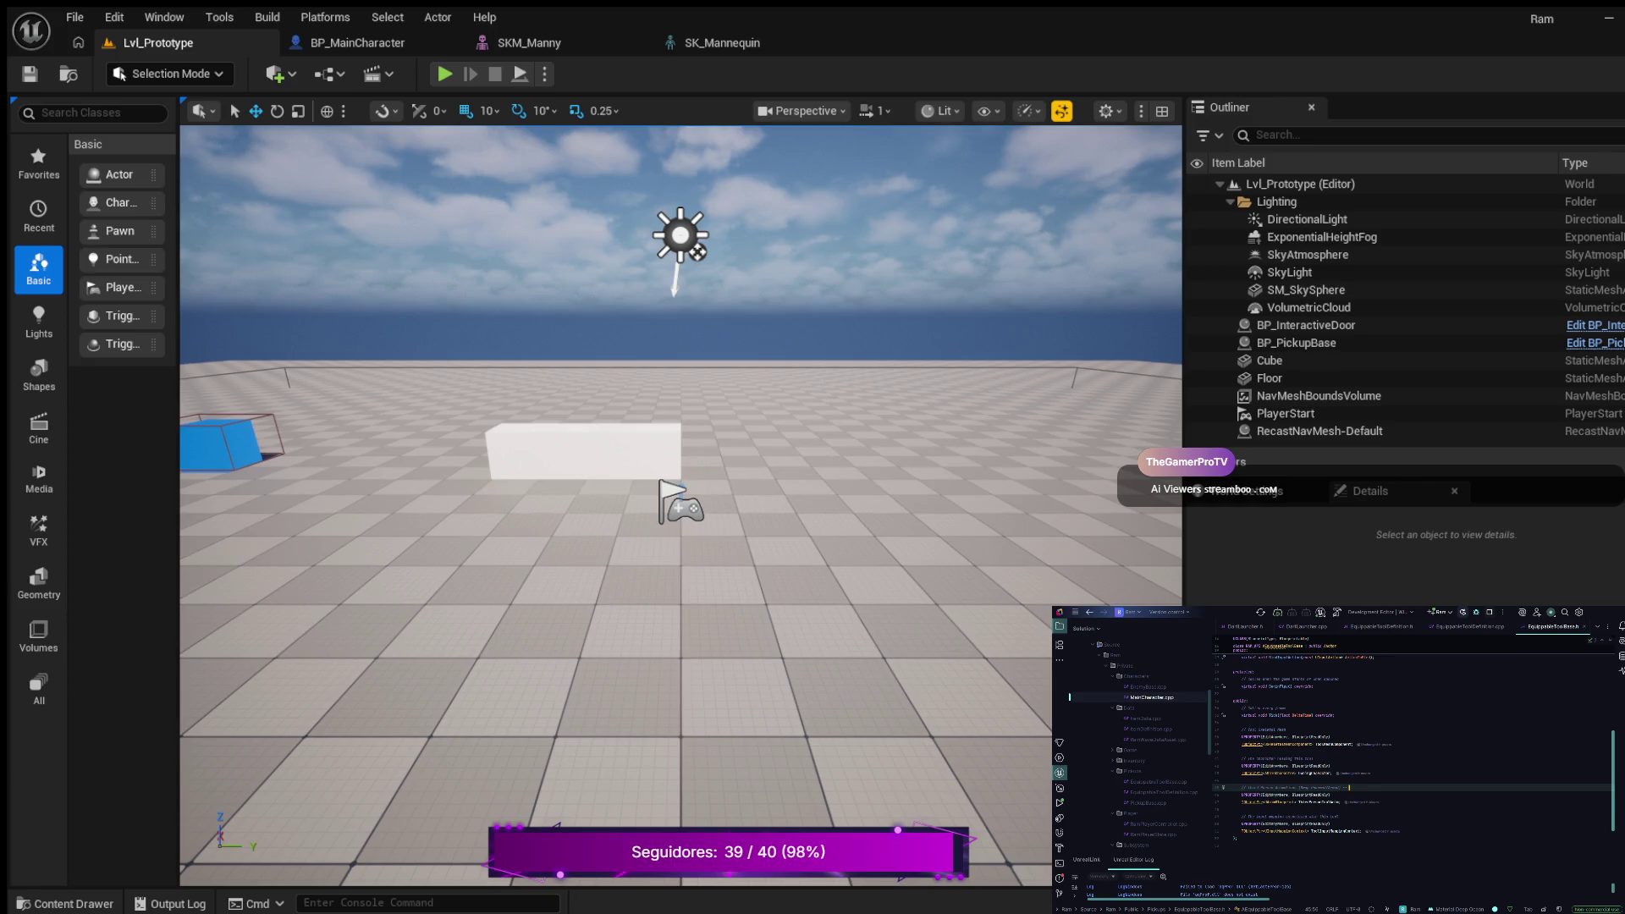
{"action": "key", "text": "Return"}
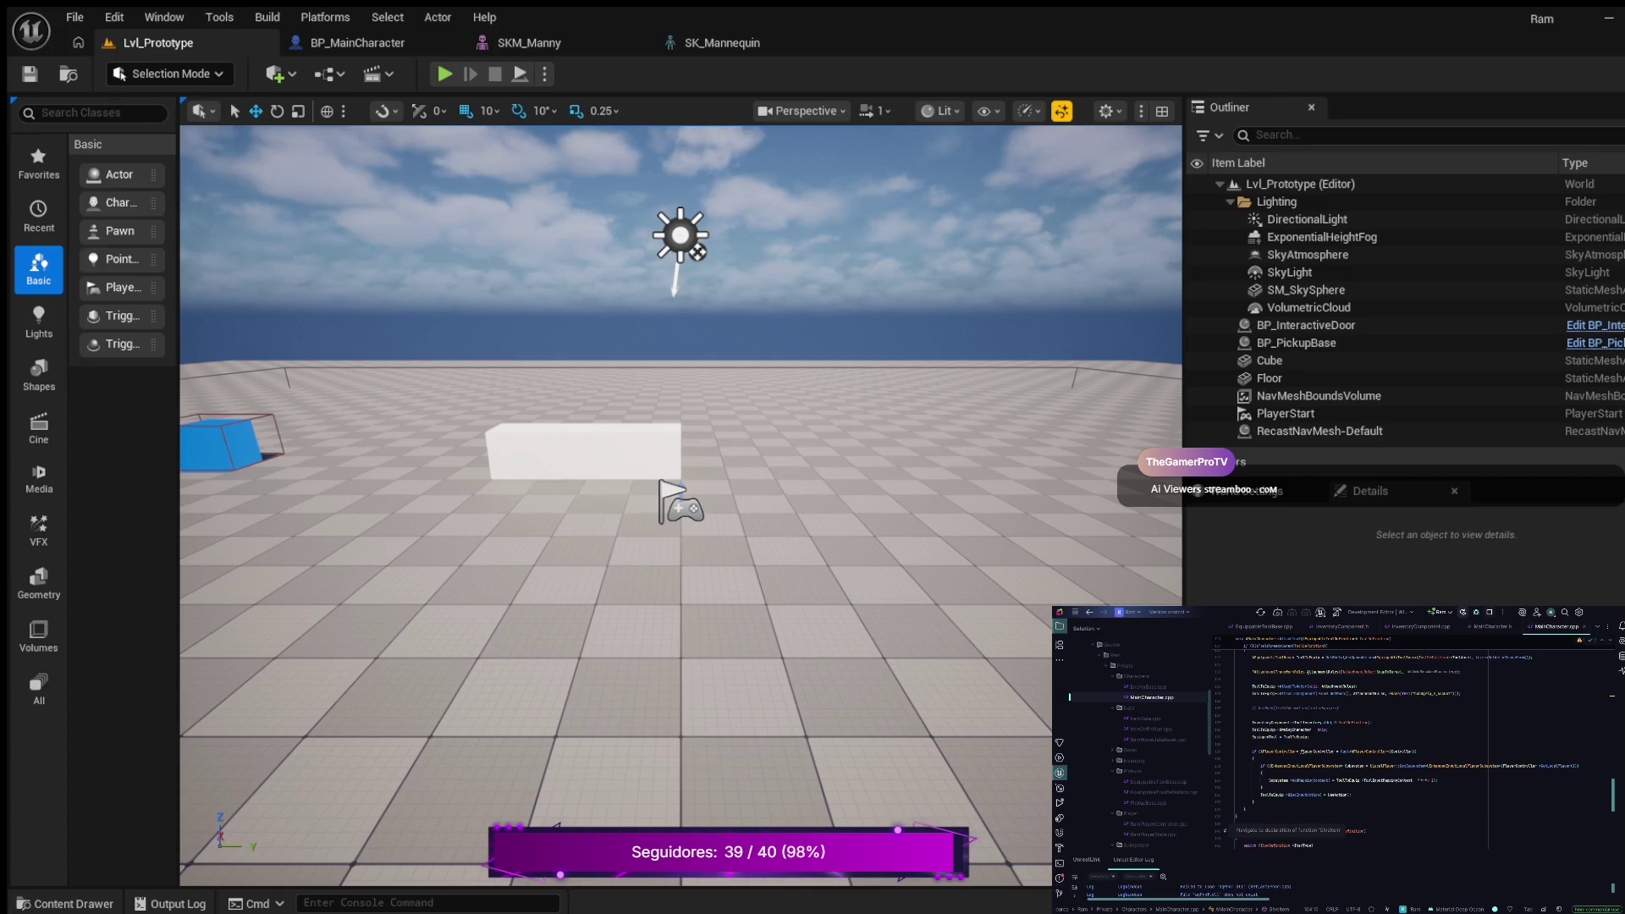
Step: Place the caret on the commented-out line in the character's .cpp file
{"action": "left_click", "coordinate": [1338, 707]}
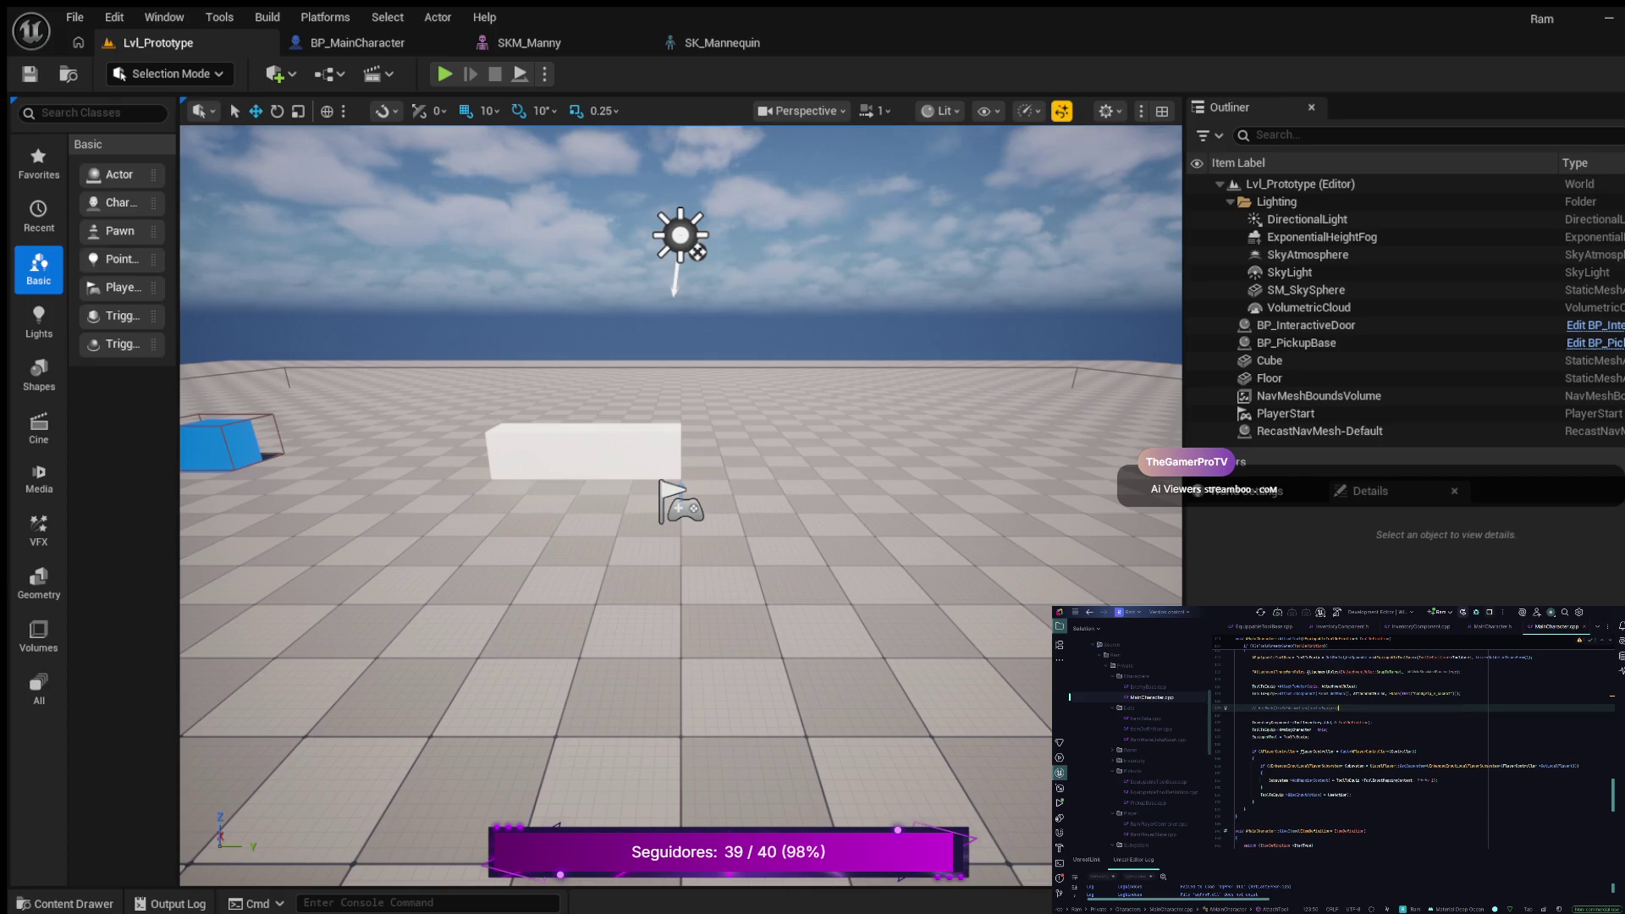
Step: Uncomment the character source line in Rider and insert the completed statement text on it
{"action": "key", "text": "ctrl+slash"}
{"action": "key", "text": "ctrl+v"}
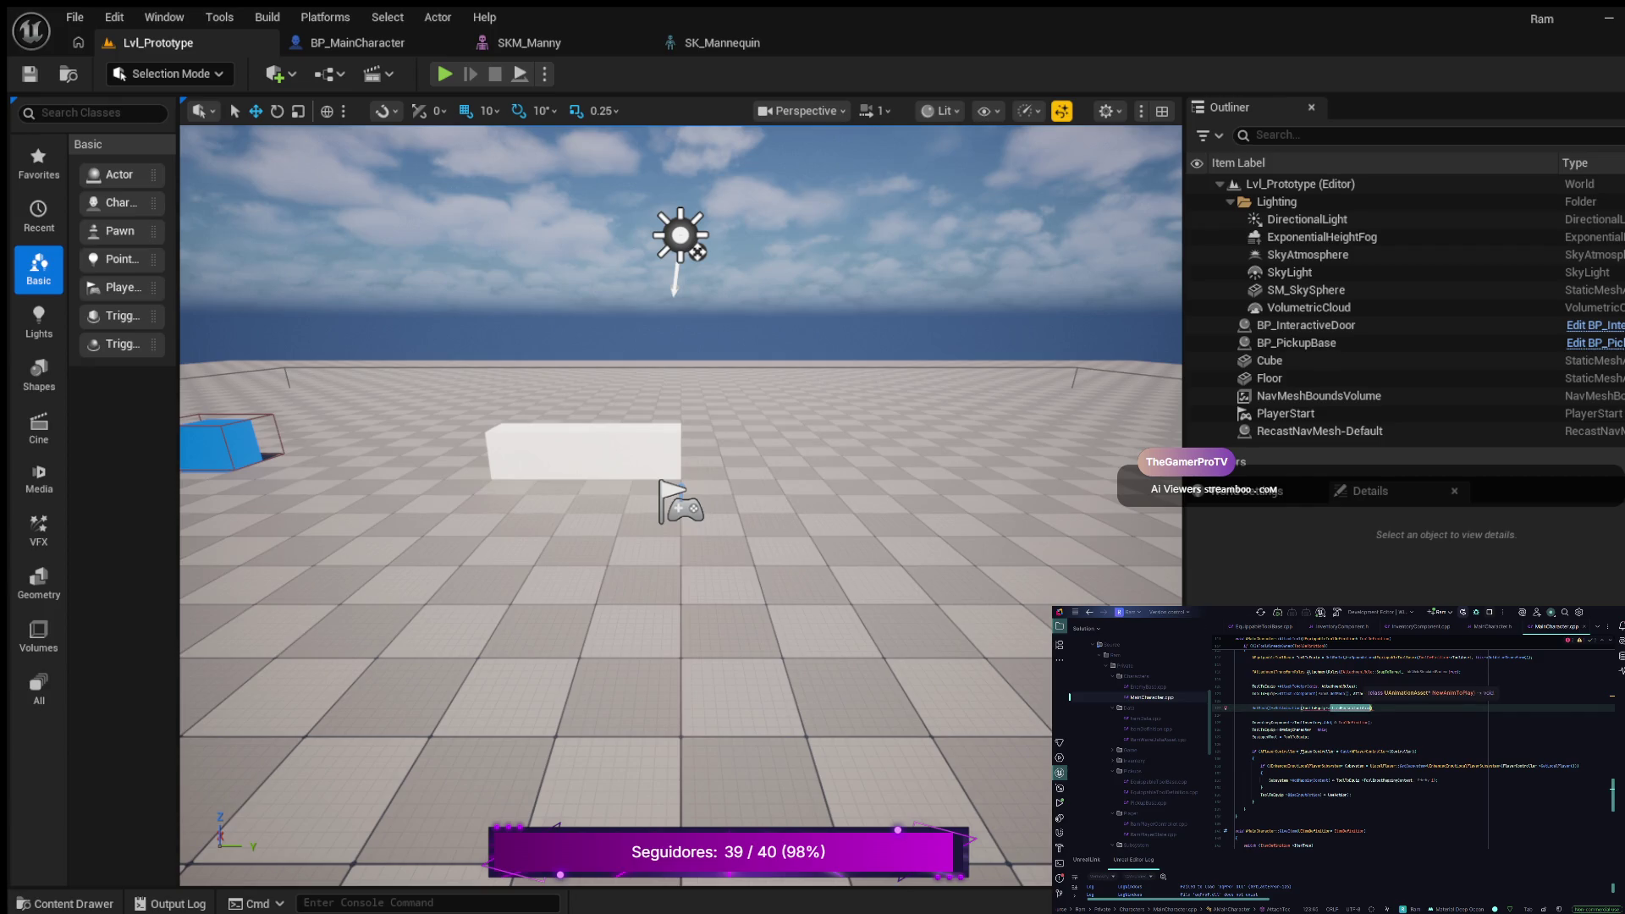